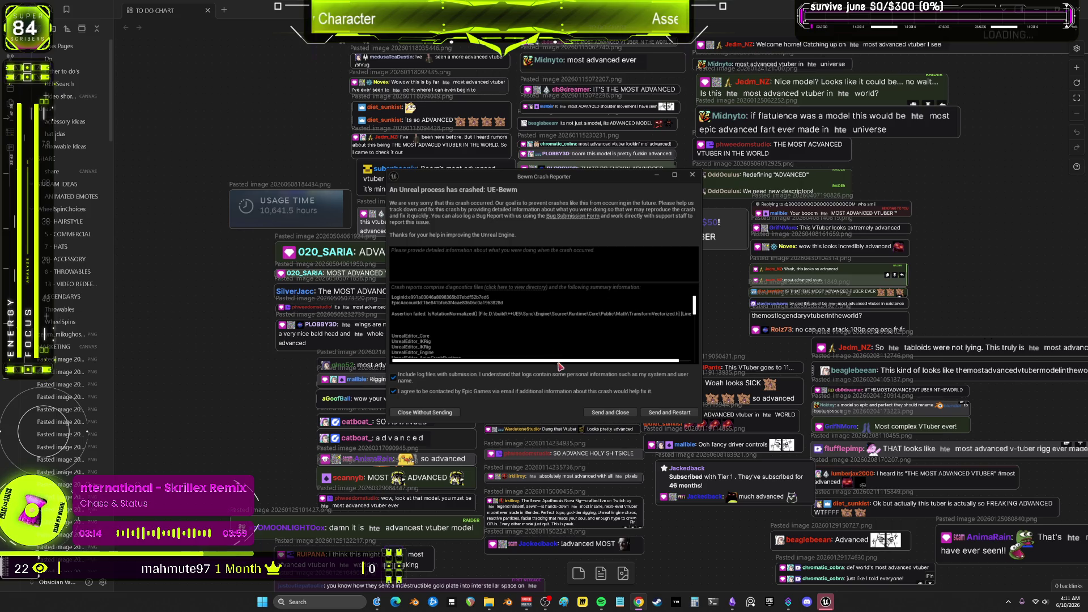
Dismiss the Unreal crash report unsent and launch the Bewm project from the library
{"action": "left_click", "coordinate": [692, 175]}
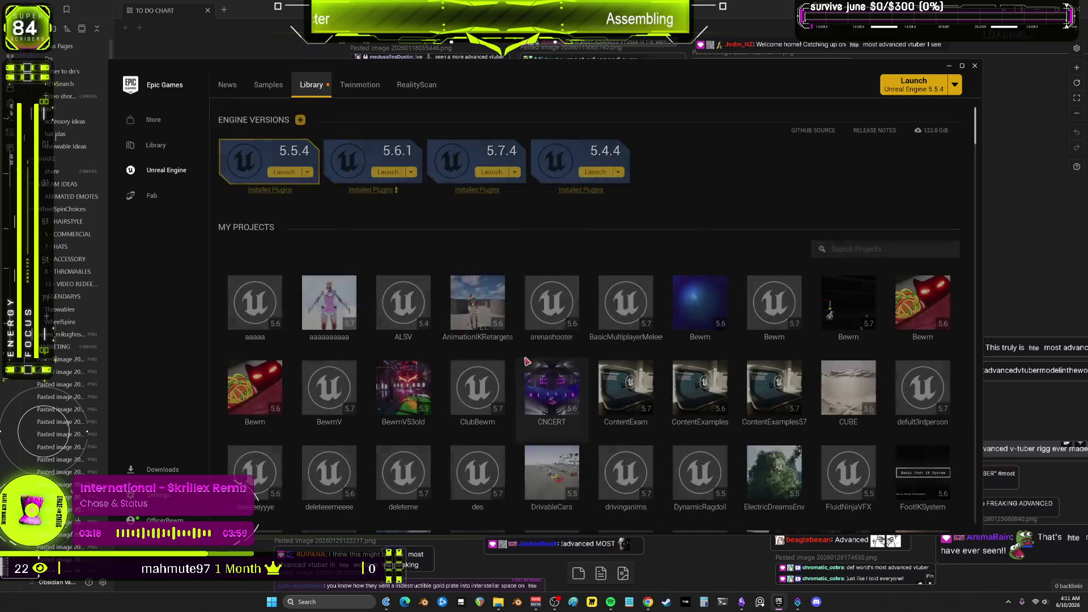
{"action": "double_click", "coordinate": [756, 309]}
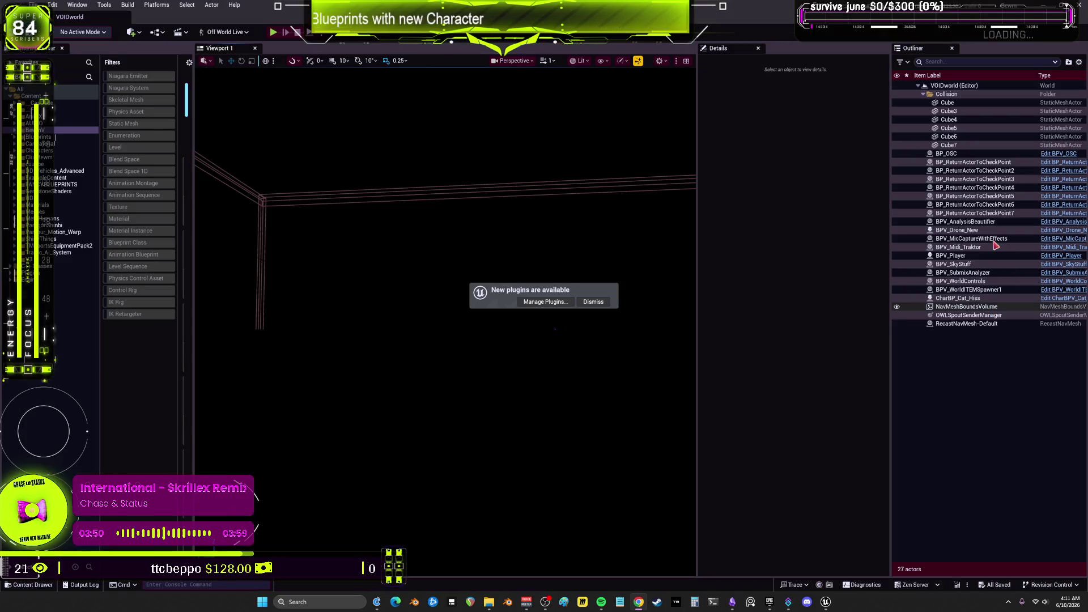
Select BPV_Player's Mesh component and open AnimBlueprintUpdatereplace1 from the content drawer
{"action": "left_click", "coordinate": [986, 255]}
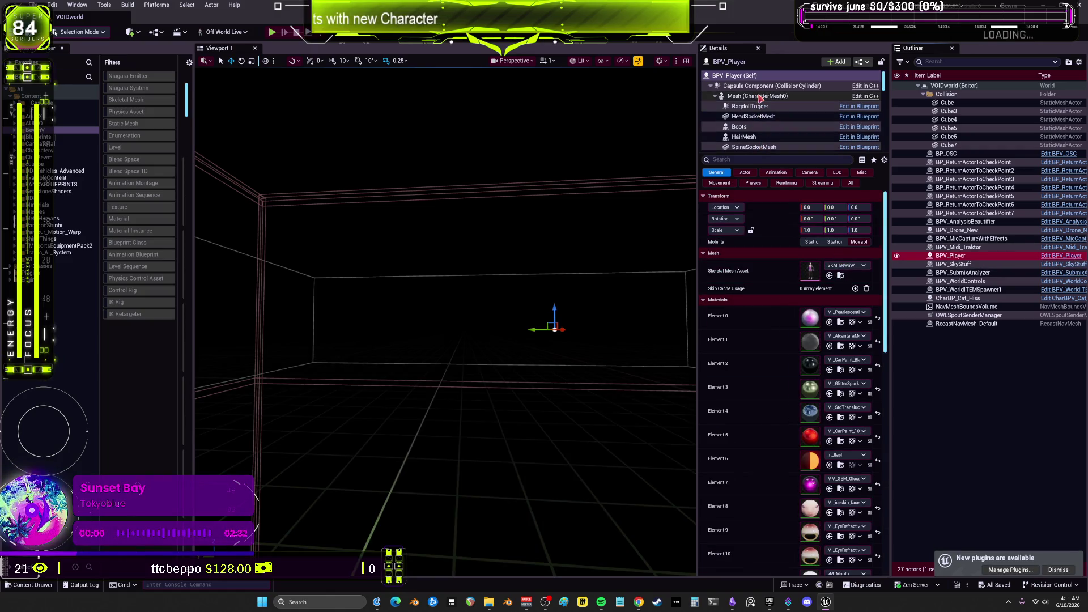
{"action": "left_click", "coordinate": [758, 96]}
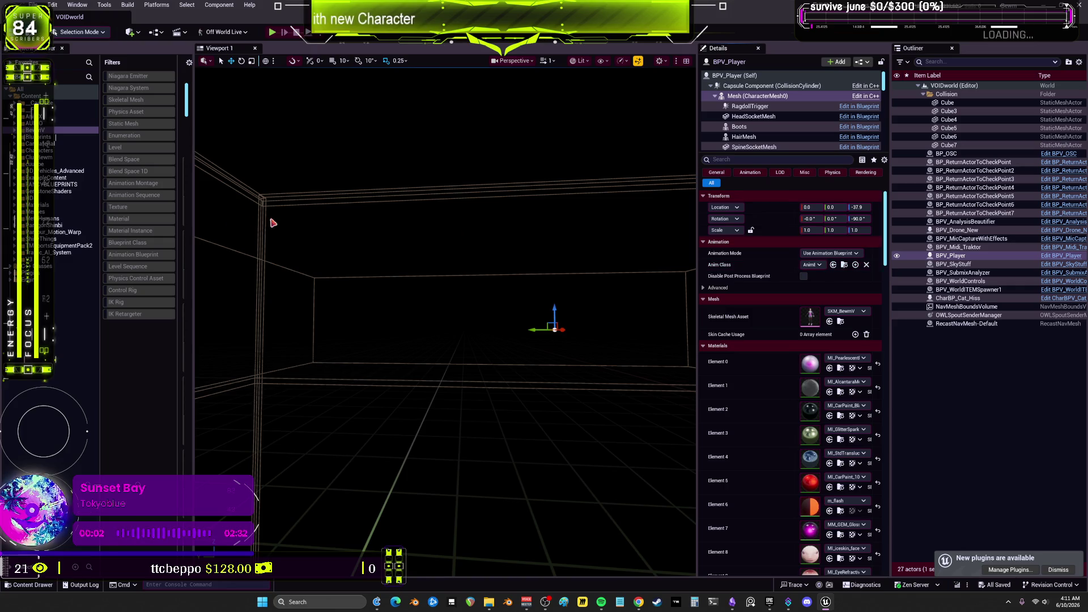
{"action": "left_click_drag", "start_coordinate": [194, 227], "coordinate": [573, 238]}
{"action": "double_click", "coordinate": [248, 105]}
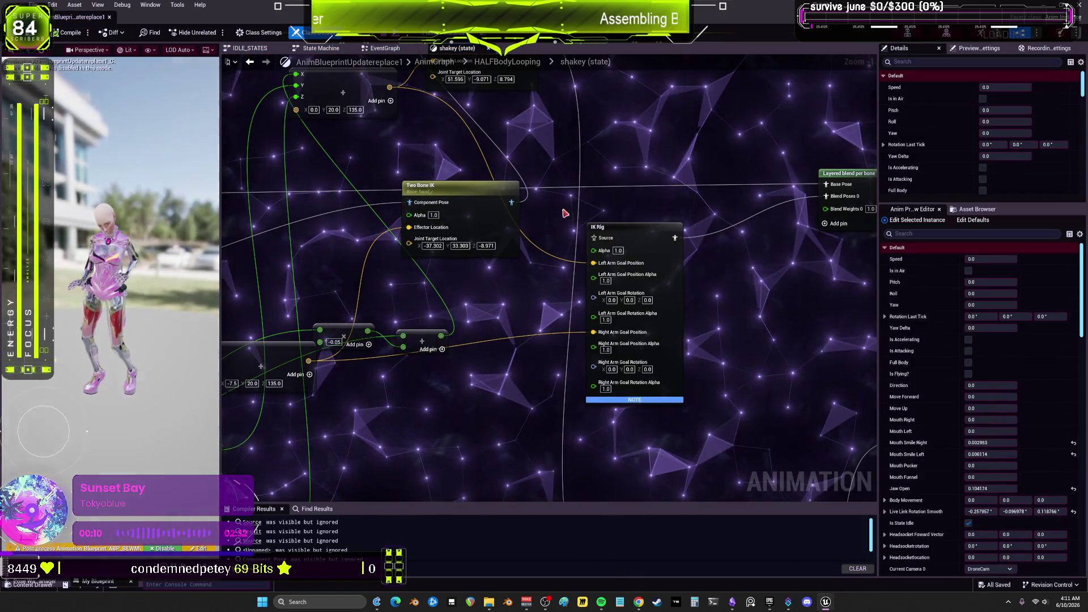
Select the IK Rig node and center it in the anim graph
{"action": "left_click", "coordinate": [597, 232]}
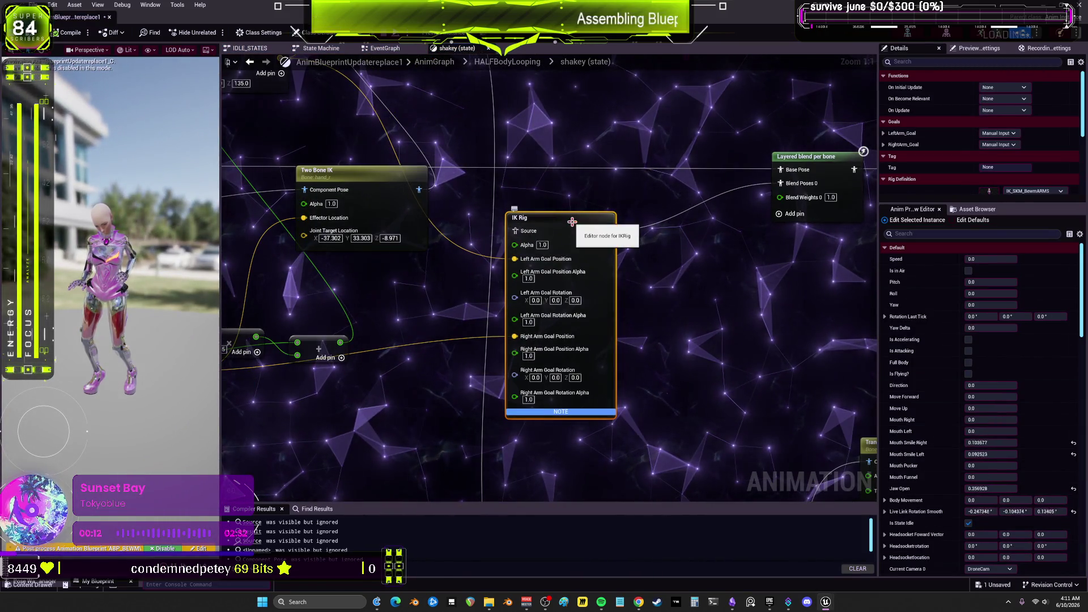
{"action": "scroll", "coordinate": [567, 221], "scroll_direction": "down", "scroll_amount": 3}
{"action": "left_click_drag", "start_coordinate": [457, 297], "coordinate": [473, 294]}
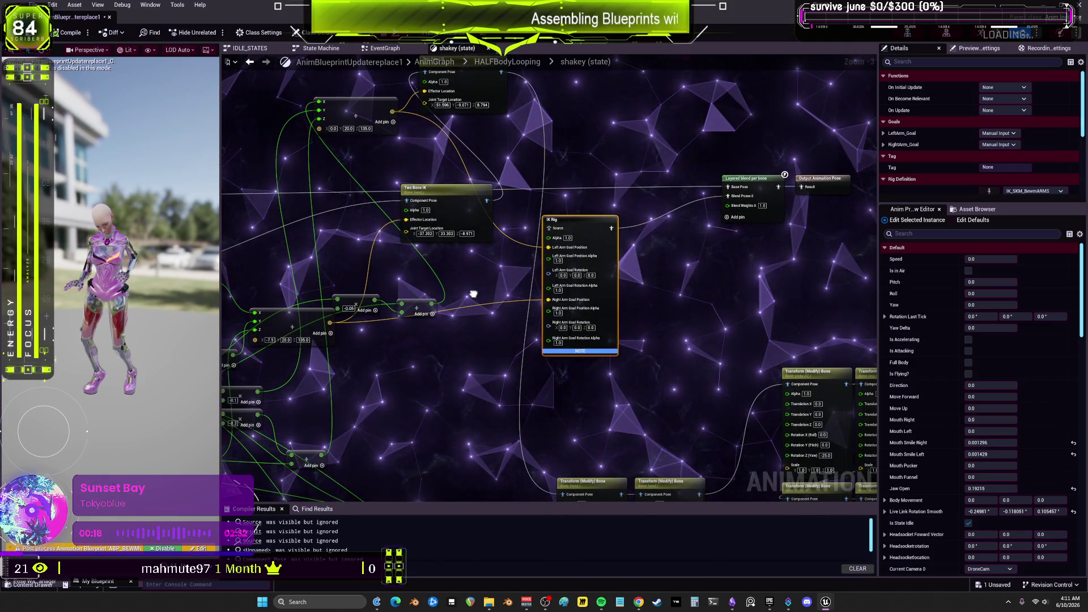
{"action": "scroll", "coordinate": [551, 255], "scroll_direction": "down", "scroll_amount": 2}
{"action": "scroll", "coordinate": [573, 223], "scroll_direction": "up", "scroll_amount": 4}
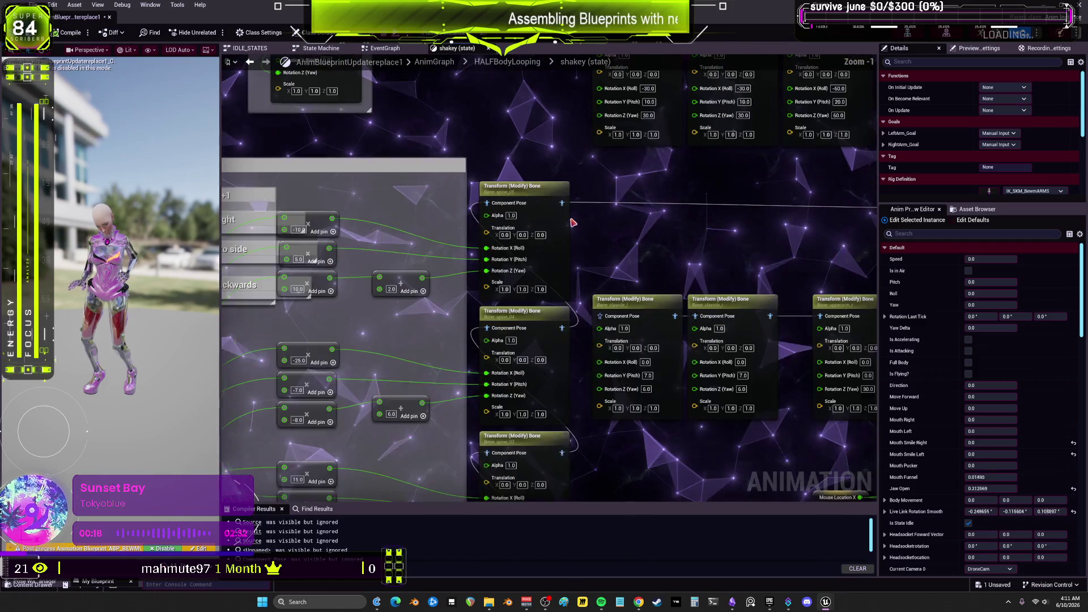
{"action": "left_click_drag", "start_coordinate": [561, 203], "coordinate": [683, 321]}
{"action": "left_click_drag", "start_coordinate": [811, 260], "coordinate": [806, 252]}
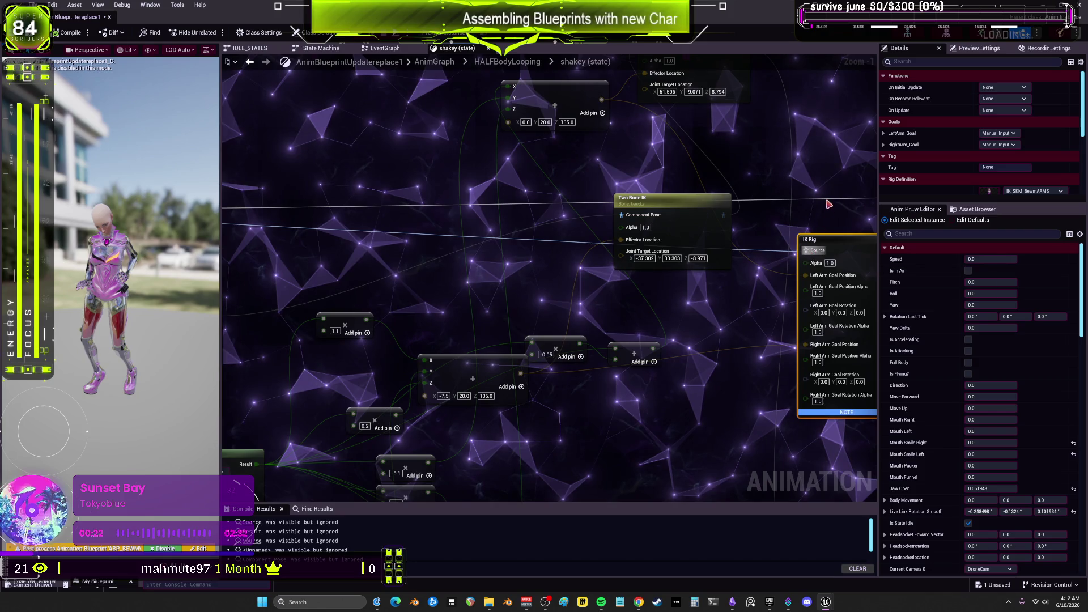
{"action": "left_click_drag", "start_coordinate": [519, 248], "coordinate": [549, 254]}
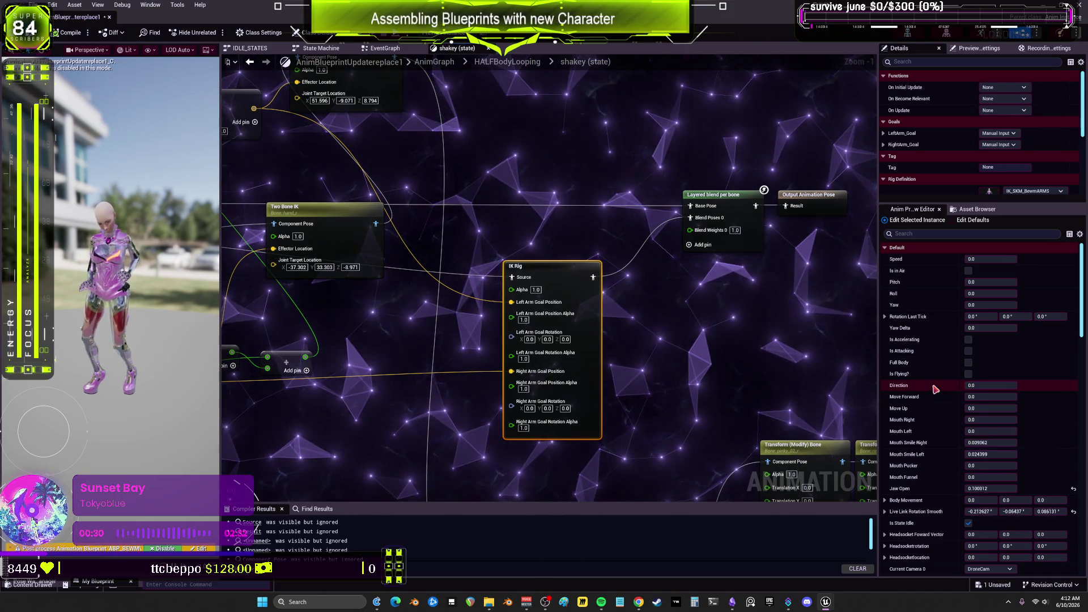
Debug the blueprint on BPV_Player and turn on Is HALFBody Looping for the preview
{"action": "scroll", "coordinate": [935, 381], "scroll_direction": "down", "scroll_amount": 3}
{"action": "scroll", "coordinate": [936, 381], "scroll_direction": "down", "scroll_amount": 12}
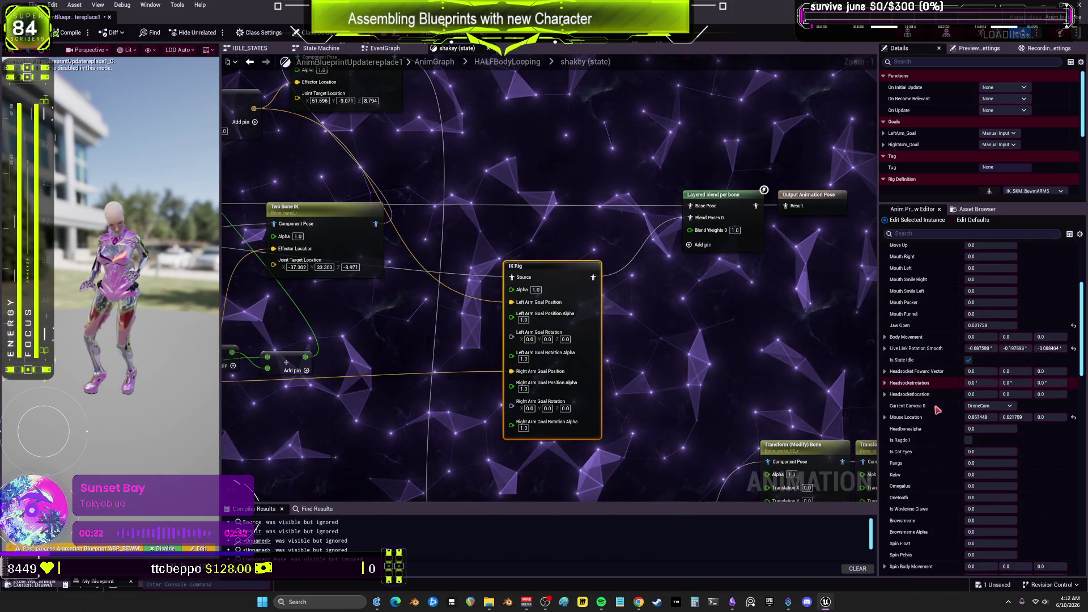
{"action": "scroll", "coordinate": [951, 446], "scroll_direction": "down", "scroll_amount": 3}
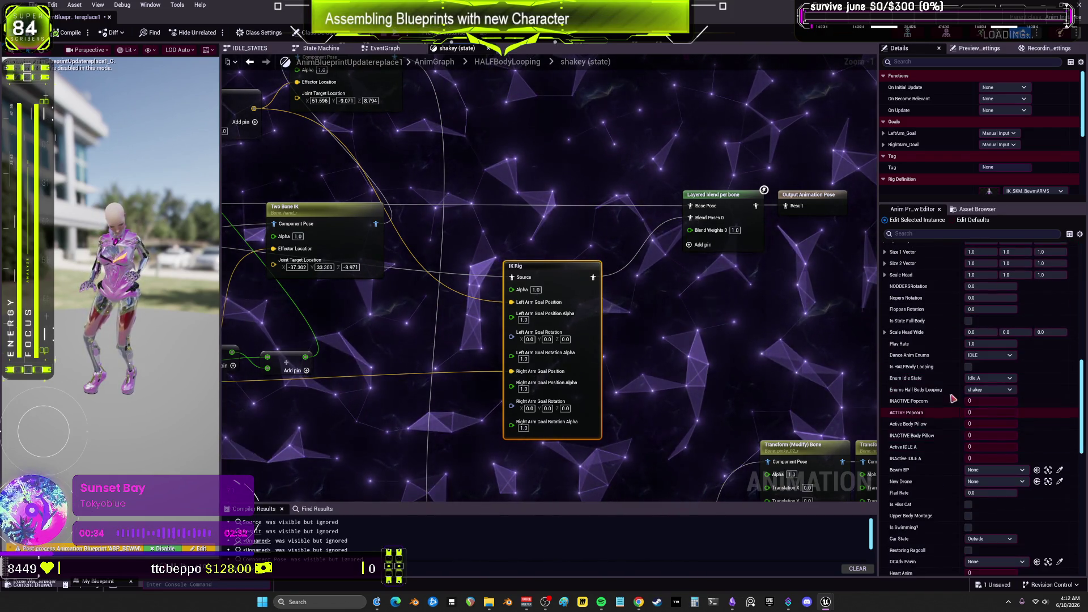
{"action": "left_click", "coordinate": [968, 366]}
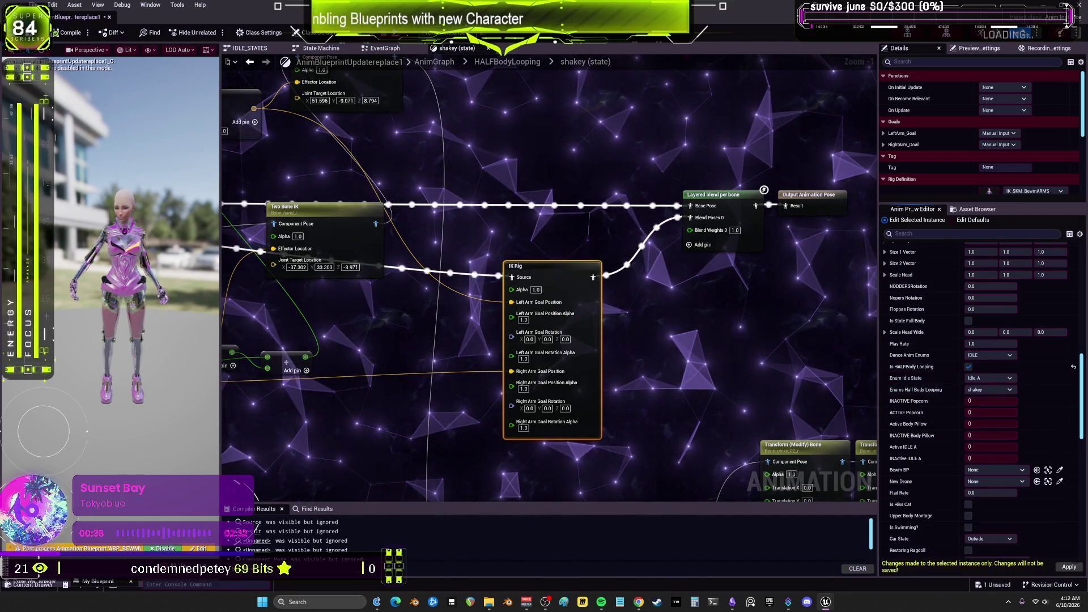
{"action": "left_click", "coordinate": [455, 62]}
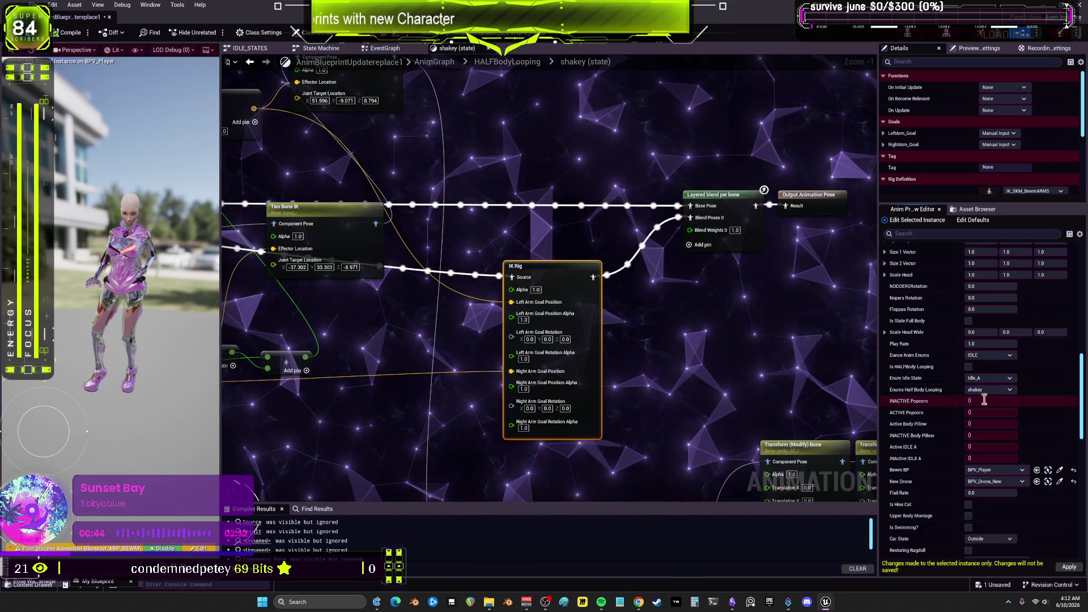
{"action": "left_click", "coordinate": [969, 367]}
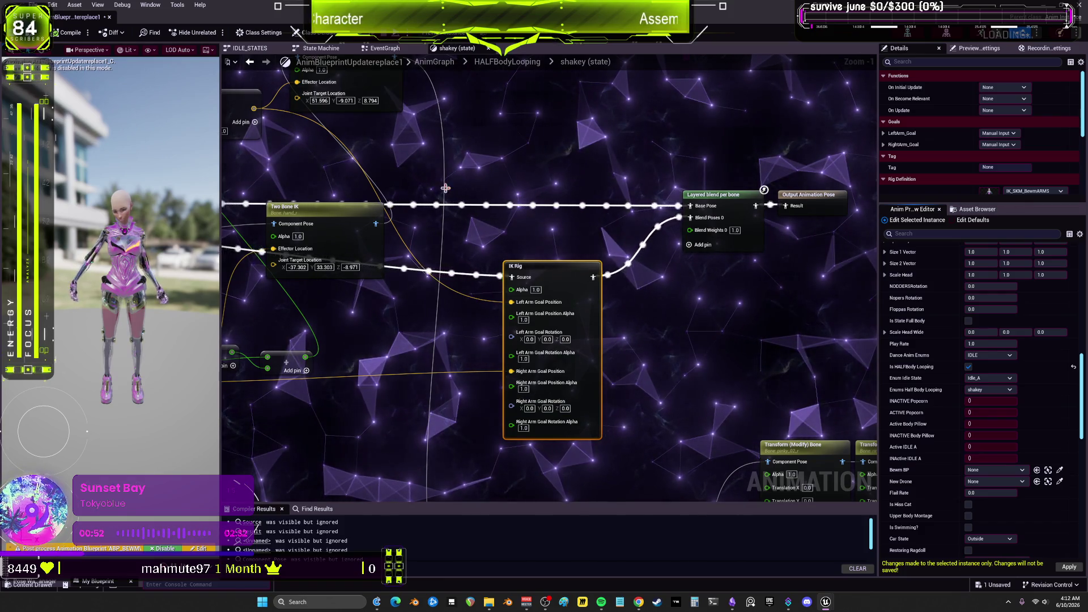
Move Layered blend per bone aside and wire IK Rig straight into Output Animation Pose
{"action": "left_click_drag", "start_coordinate": [445, 187], "coordinate": [619, 215]}
{"action": "scroll", "coordinate": [716, 301], "scroll_direction": "up", "scroll_amount": 1}
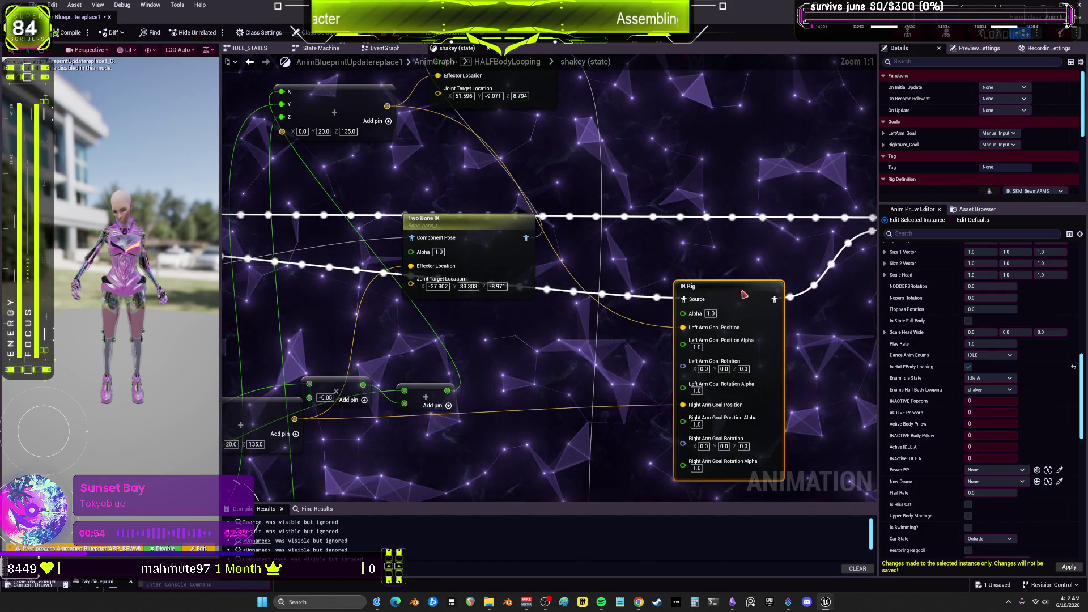
{"action": "left_click_drag", "start_coordinate": [641, 275], "coordinate": [604, 249]}
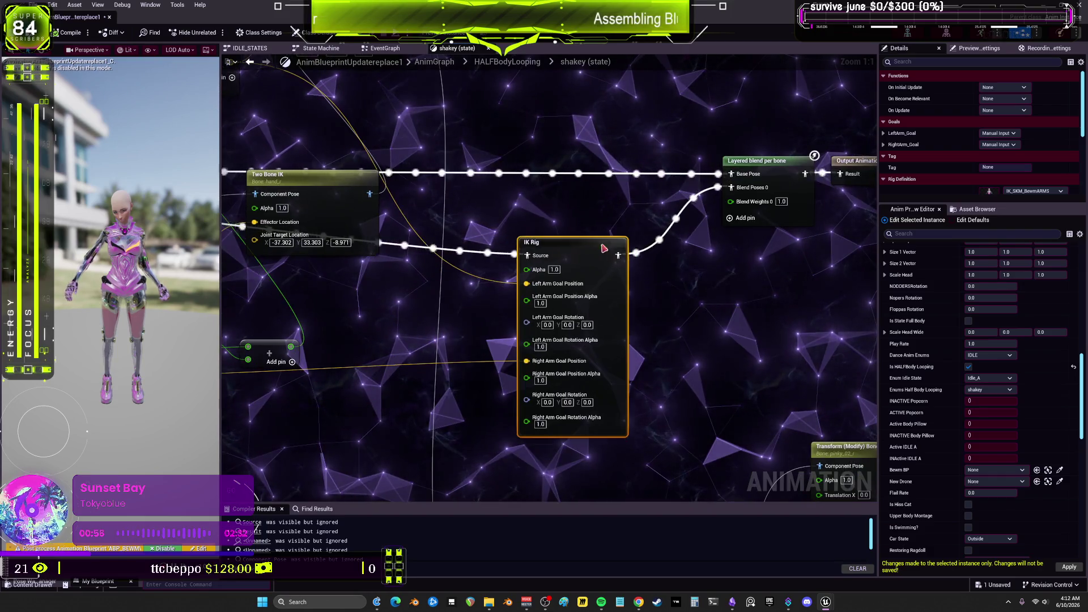
{"action": "left_click_drag", "start_coordinate": [774, 261], "coordinate": [695, 235]}
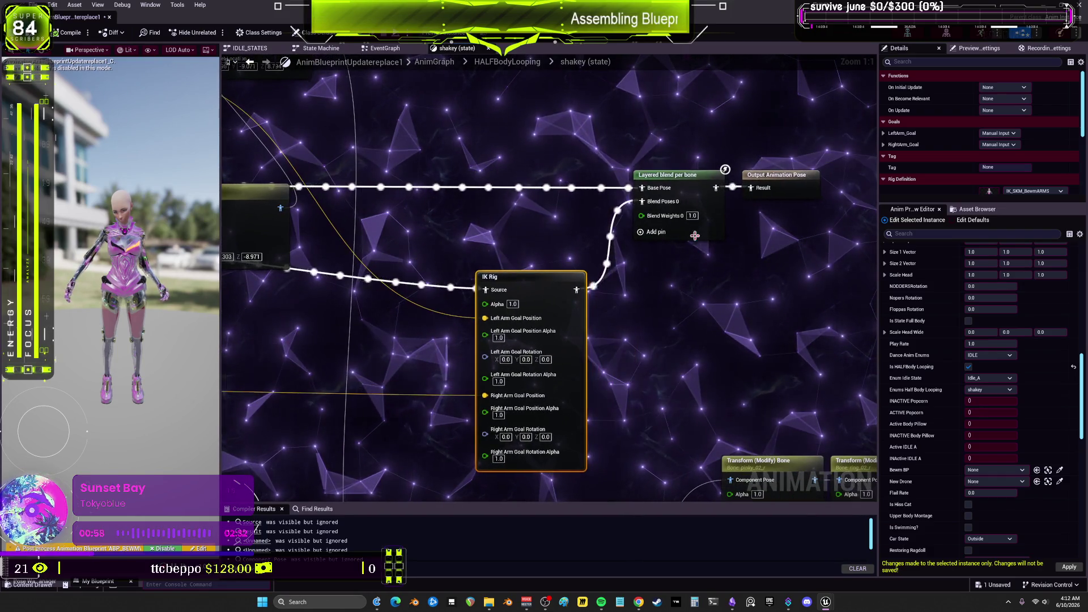
{"action": "left_click_drag", "start_coordinate": [669, 174], "coordinate": [492, 99]}
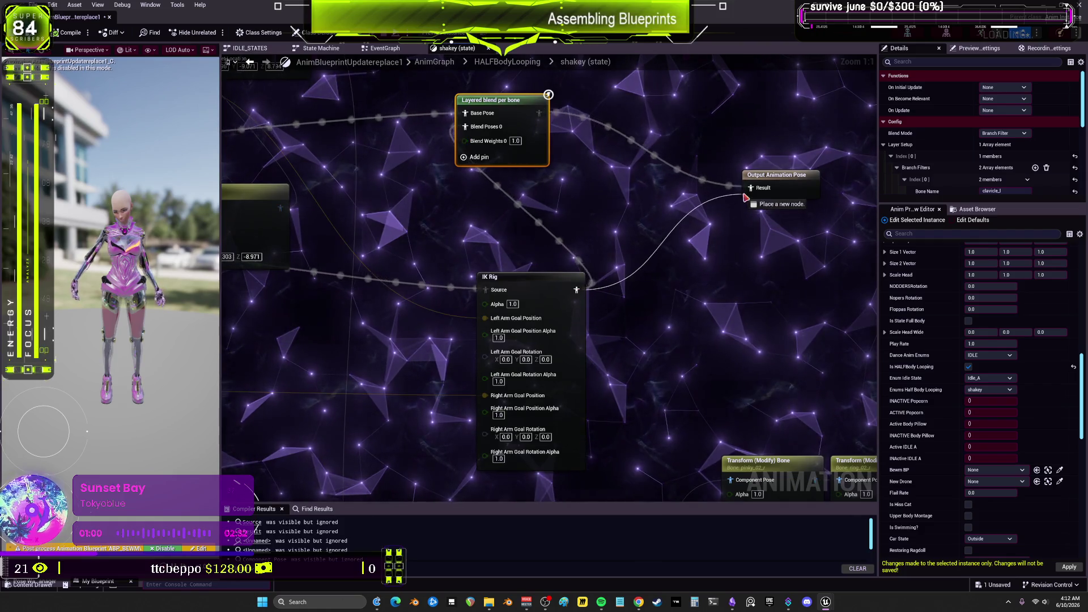
{"action": "left_click_drag", "start_coordinate": [746, 198], "coordinate": [749, 191]}
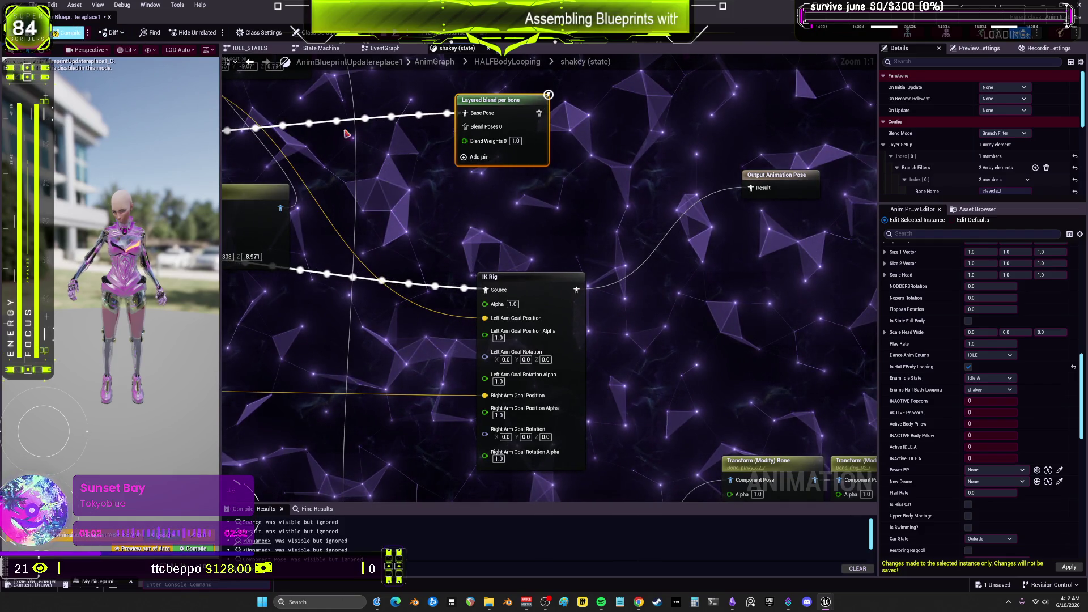
Compile the animation blueprint so the preview follows the IK Rig output
{"action": "key", "text": "F7"}
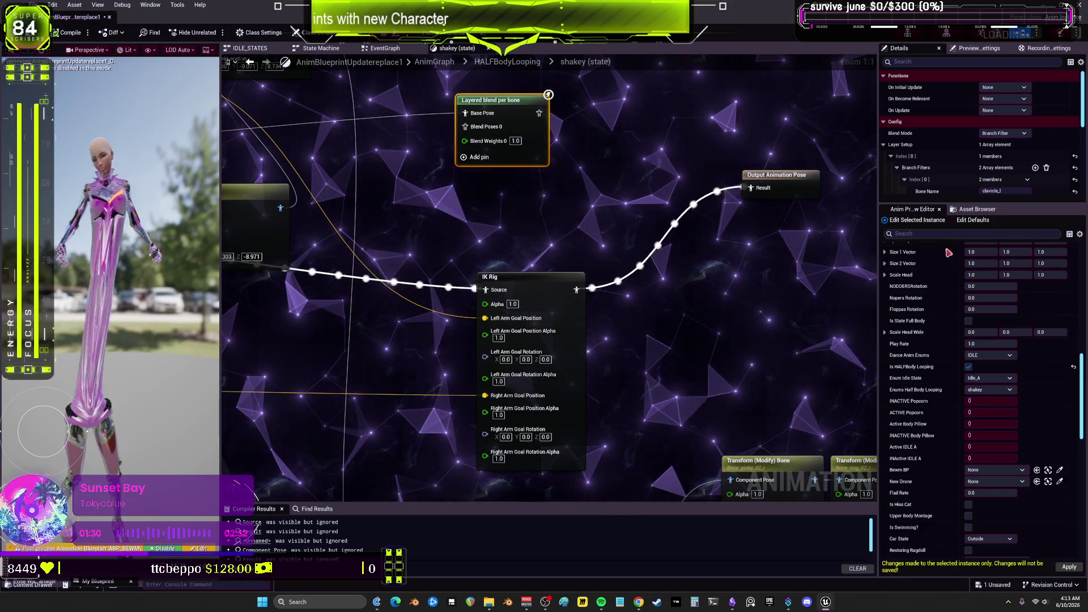
{"action": "scroll", "coordinate": [551, 240], "scroll_direction": "down", "scroll_amount": 2}
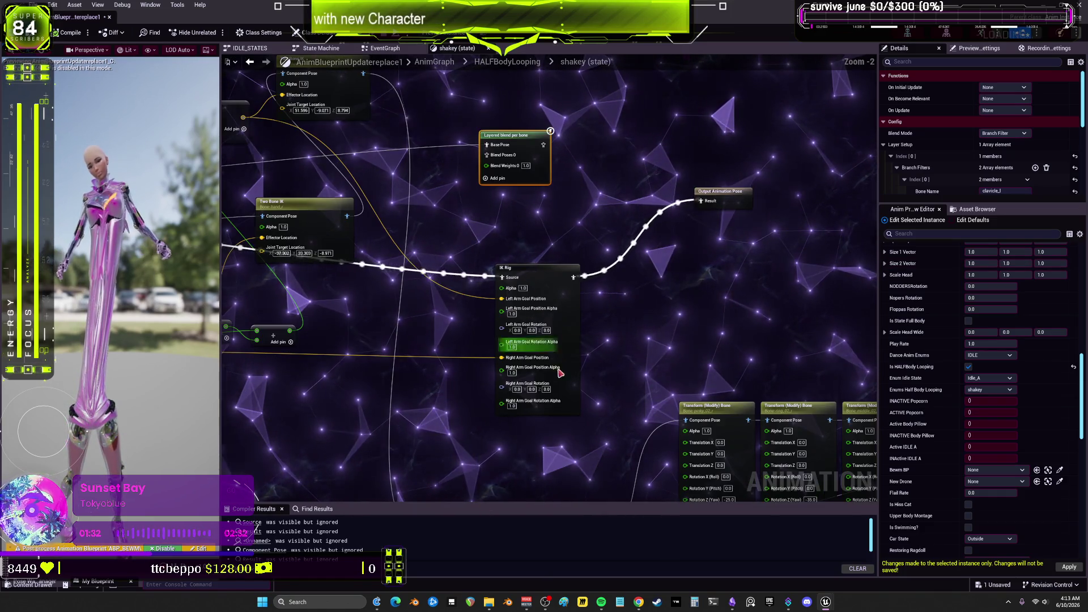
{"action": "scroll", "coordinate": [628, 318], "scroll_direction": "up", "scroll_amount": 2}
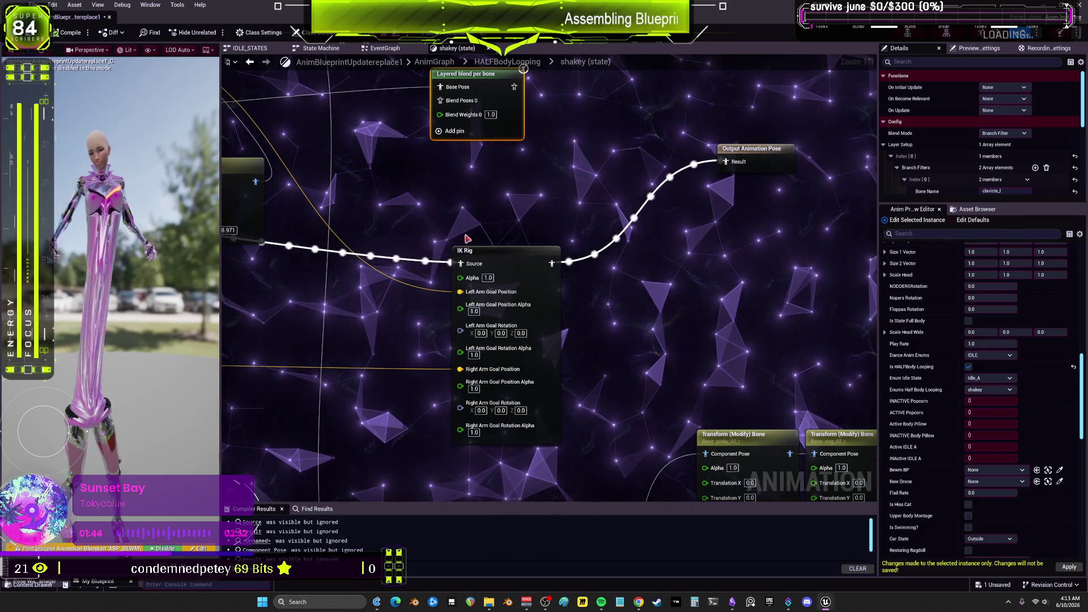
Open the IK Rig node's rig definition asset, IK_SKM_BewmARMS
{"action": "mouse_move", "coordinate": [472, 201]}
{"action": "left_mouse_down"}
{"action": "mouse_move", "coordinate": [698, 236]}
{"action": "mouse_move", "coordinate": [659, 157]}
{"action": "mouse_move", "coordinate": [614, 238]}
{"action": "mouse_move", "coordinate": [575, 229]}
{"action": "left_mouse_up"}
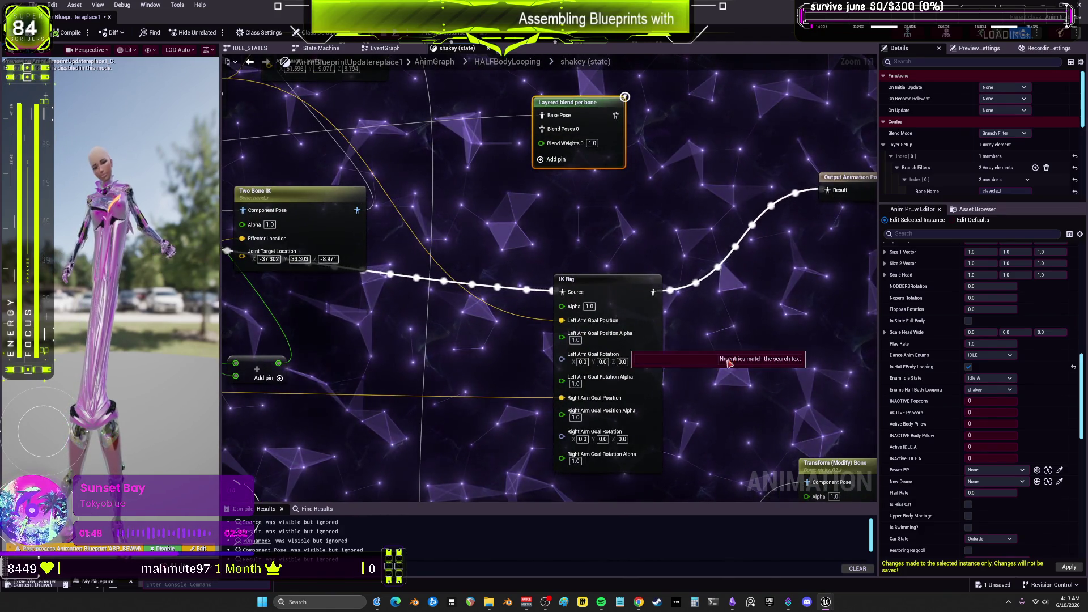
{"action": "left_click", "coordinate": [618, 287]}
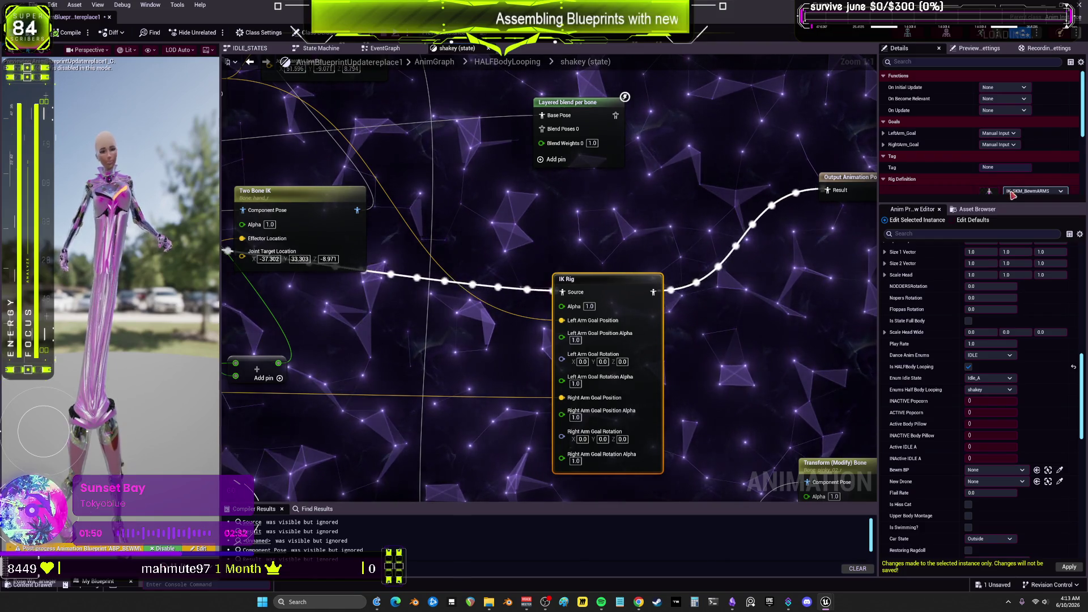
{"action": "scroll", "coordinate": [1029, 187], "scroll_direction": "down", "scroll_amount": 1}
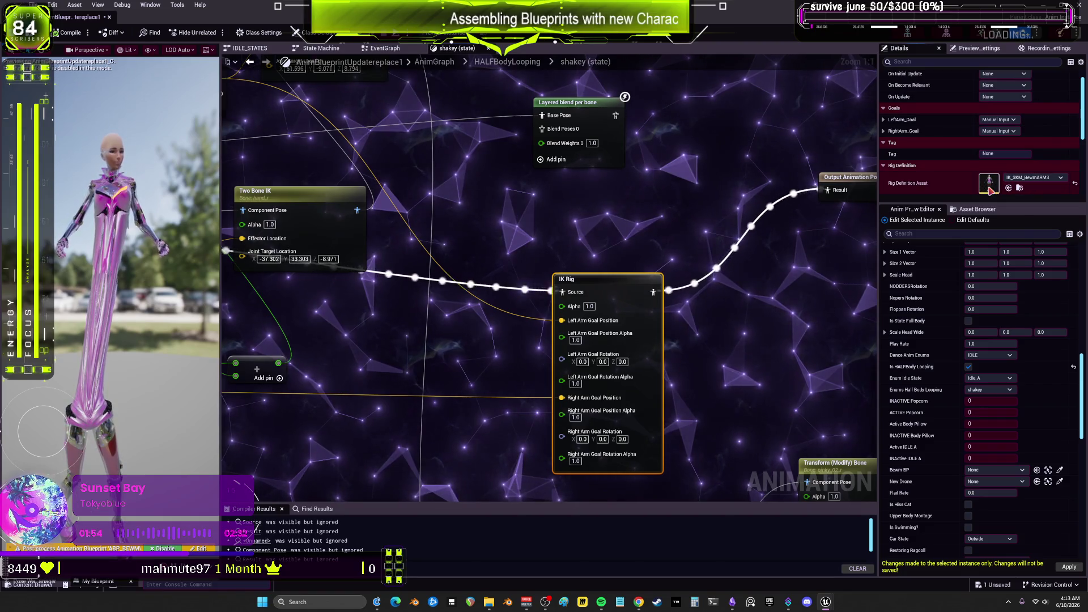
{"action": "double_click", "coordinate": [989, 187]}
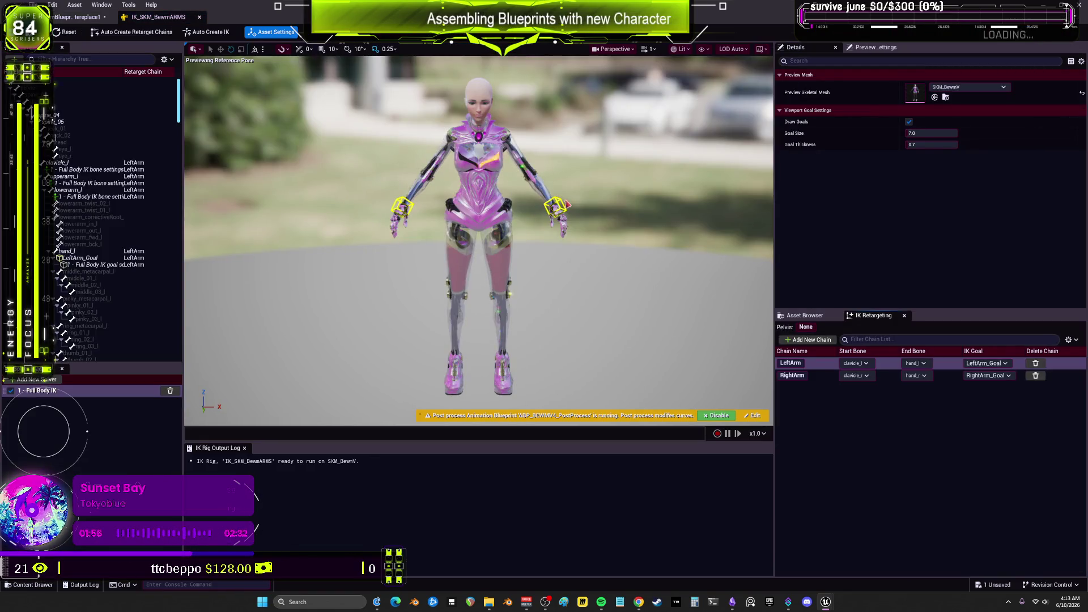
Drag the left arm goal toward the hip and inspect lowerarm, upperarm and clavicle bone settings
{"action": "left_click", "coordinate": [561, 207]}
{"action": "mouse_move", "coordinate": [574, 203]}
{"action": "left_mouse_down"}
{"action": "mouse_move", "coordinate": [644, 173]}
{"action": "mouse_move", "coordinate": [544, 201]}
{"action": "mouse_move", "coordinate": [508, 247]}
{"action": "mouse_move", "coordinate": [626, 161]}
{"action": "left_mouse_up"}
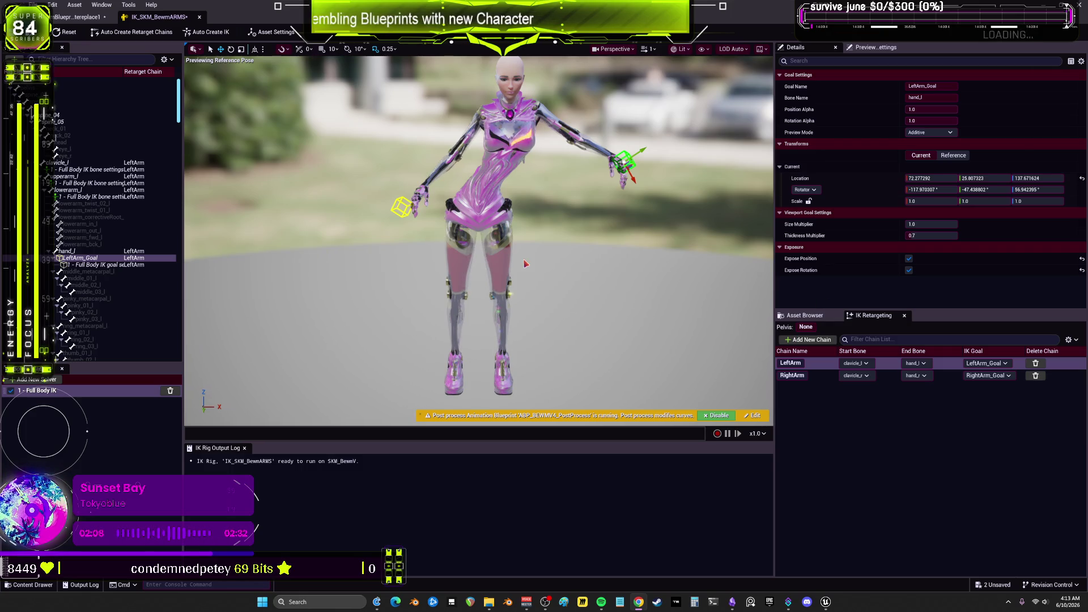
{"action": "left_click", "coordinate": [90, 197]}
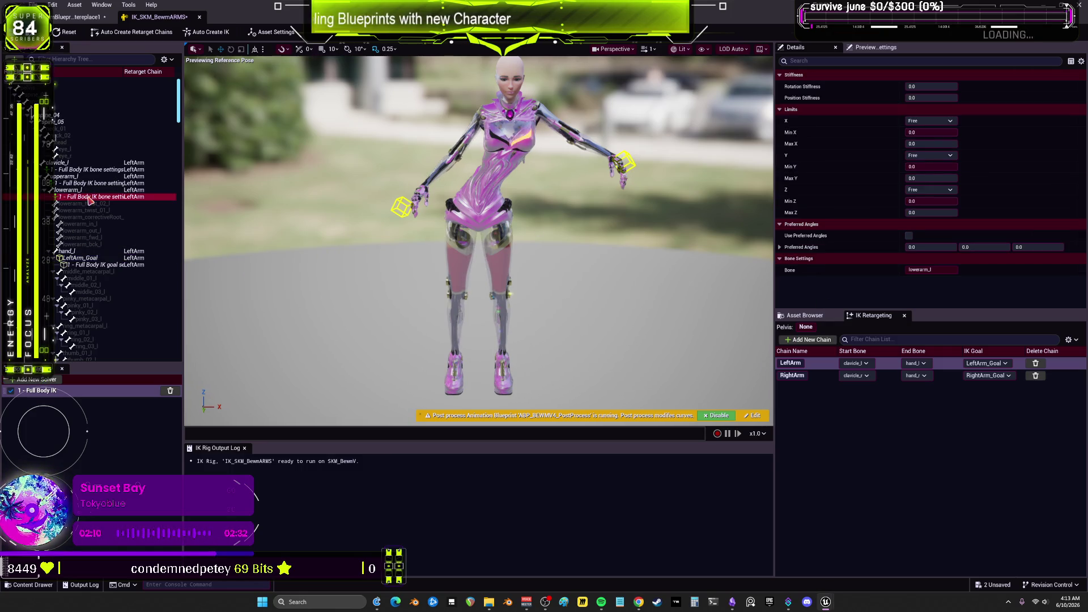
{"action": "left_click", "coordinate": [84, 184]}
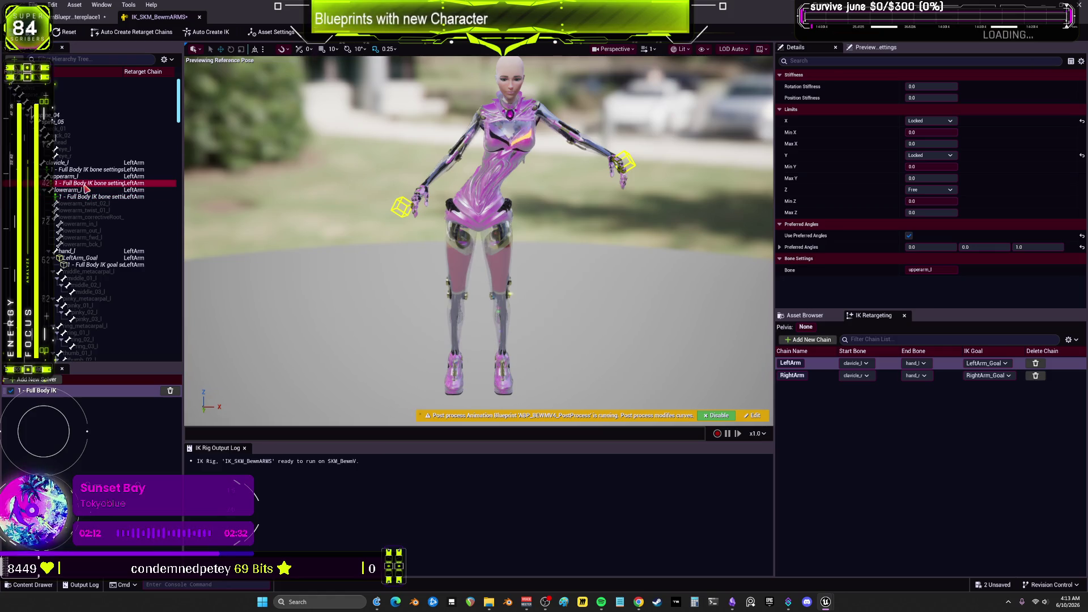
{"action": "left_click", "coordinate": [85, 169]}
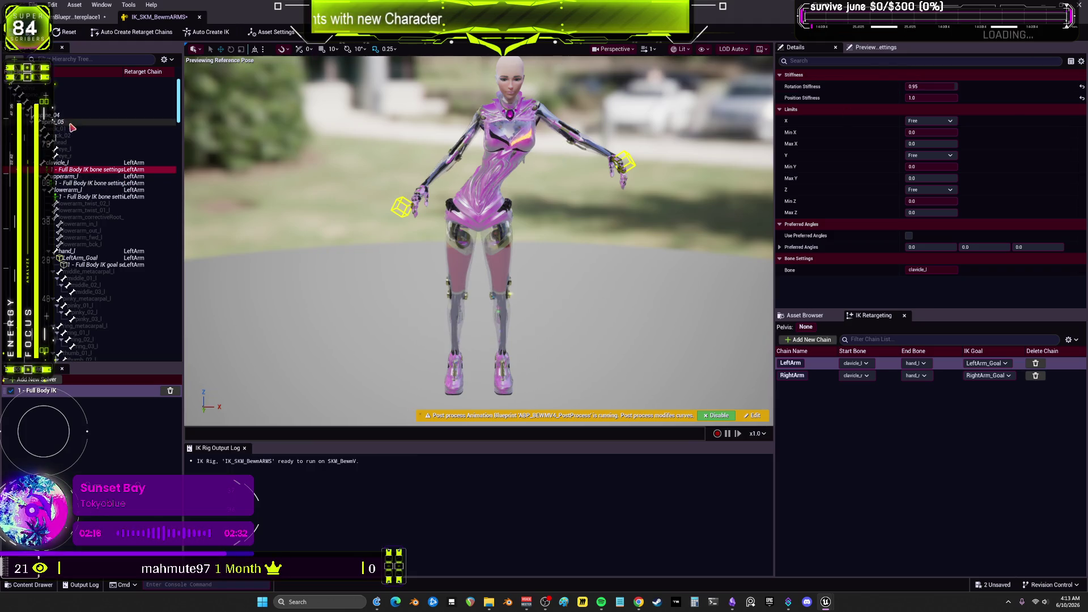
Make the pelvis bone the retarget pelvis and return to the animation blueprint graph
{"action": "left_click", "coordinate": [57, 83]}
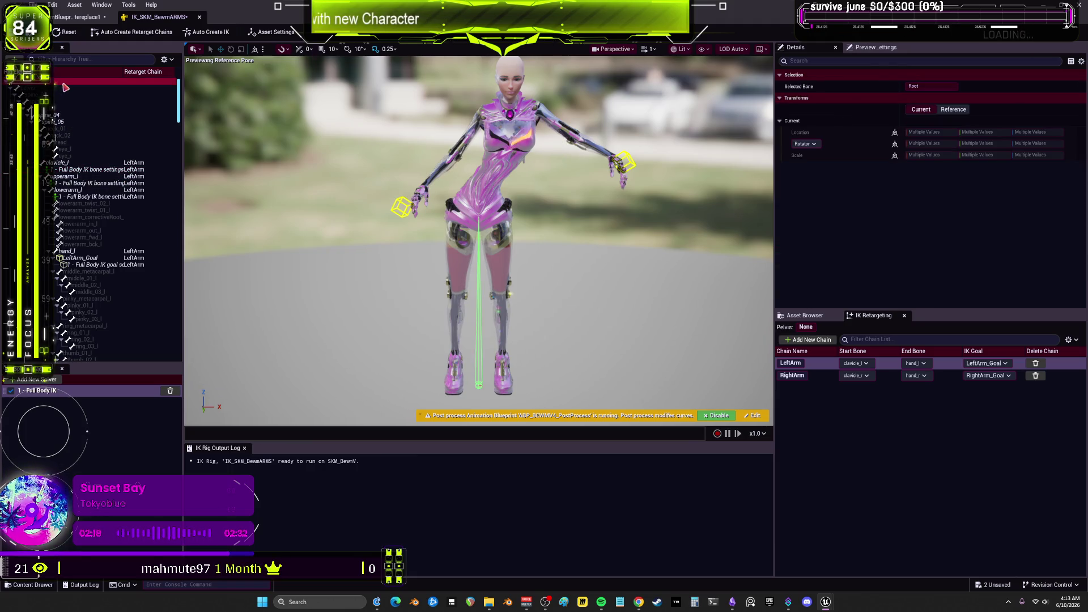
{"action": "right_click", "coordinate": [65, 87]}
{"action": "key", "text": "Escape"}
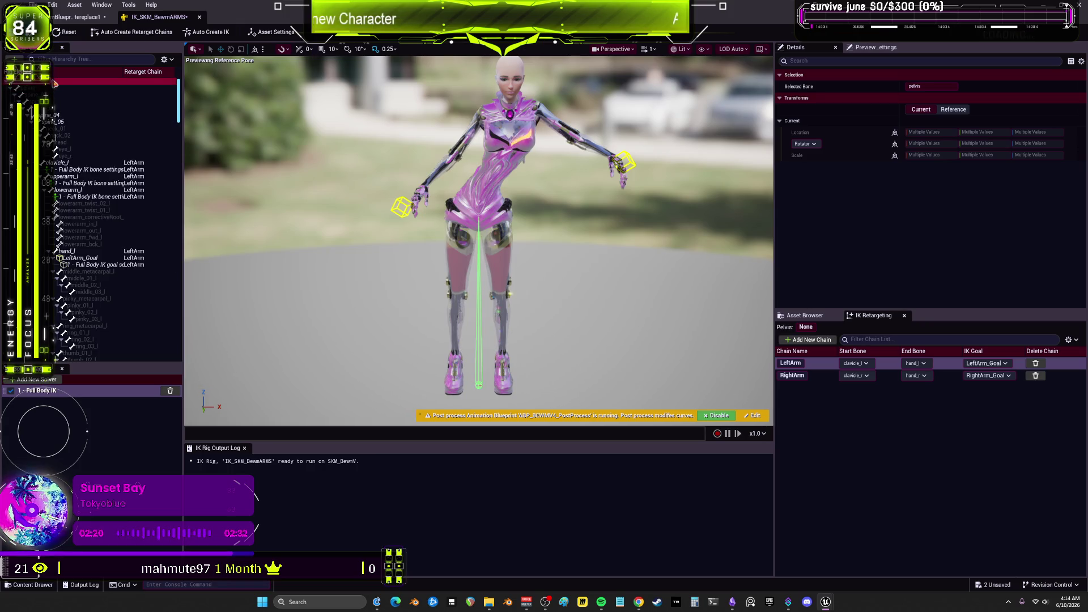
{"action": "right_click", "coordinate": [156, 86]}
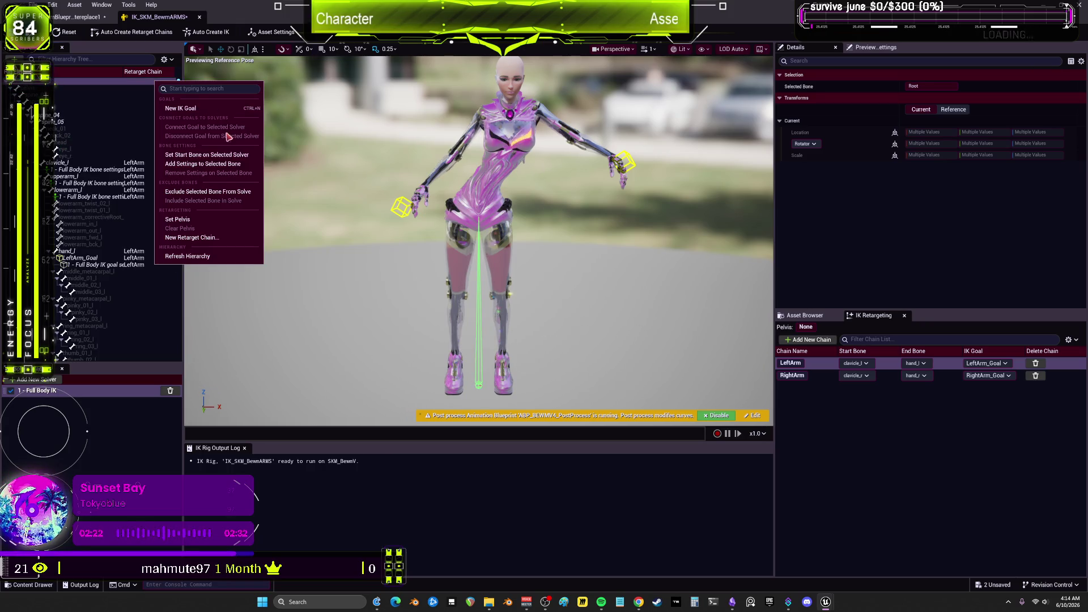
{"action": "key", "text": "Escape"}
{"action": "left_click", "coordinate": [145, 89]}
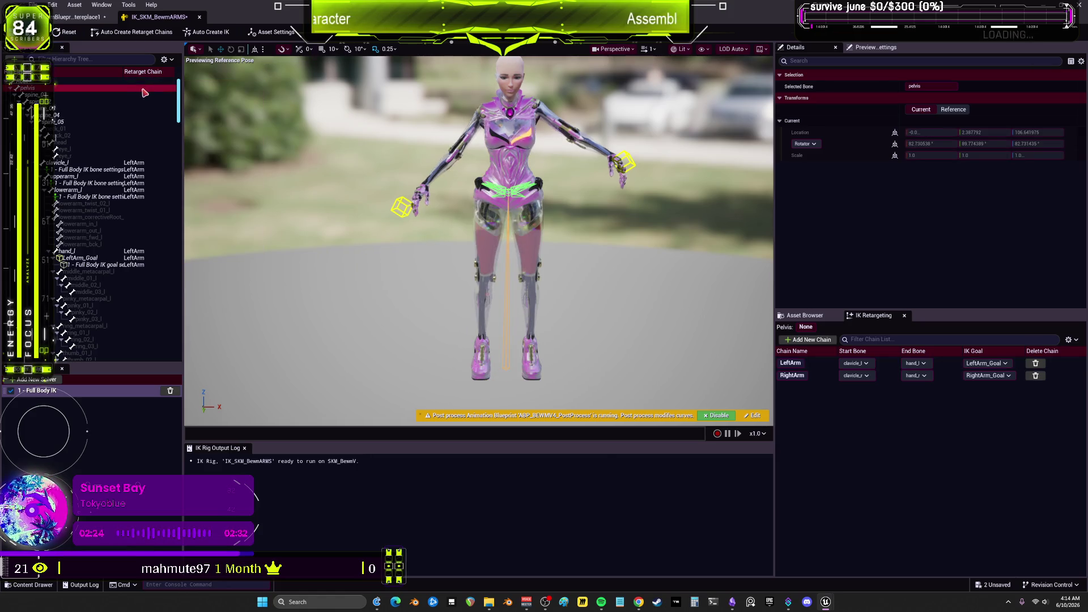
{"action": "right_click", "coordinate": [145, 90]}
{"action": "left_click", "coordinate": [194, 233]}
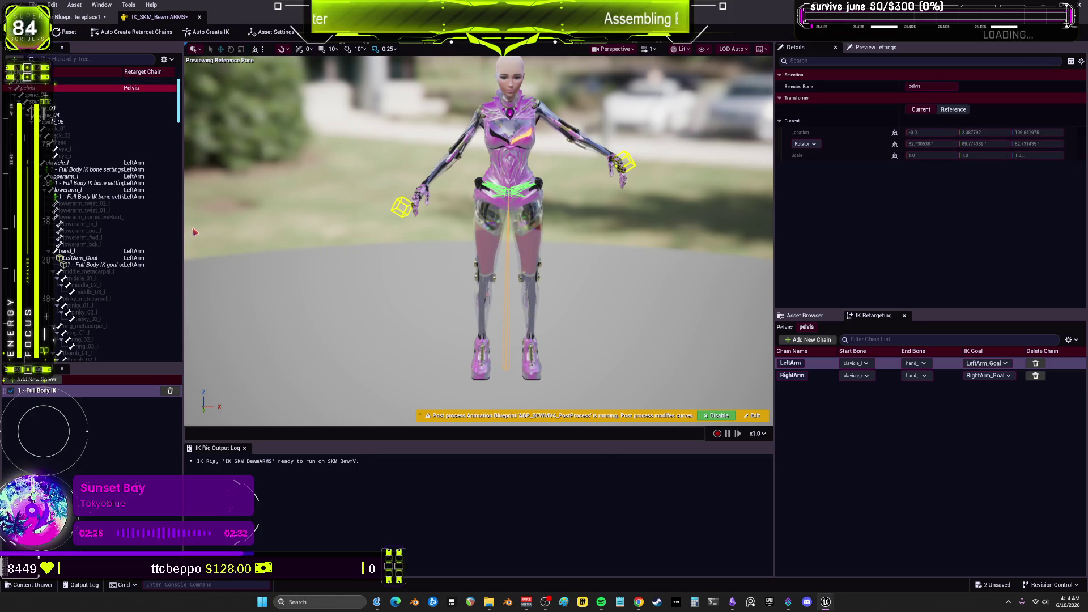
{"action": "left_click", "coordinate": [73, 16]}
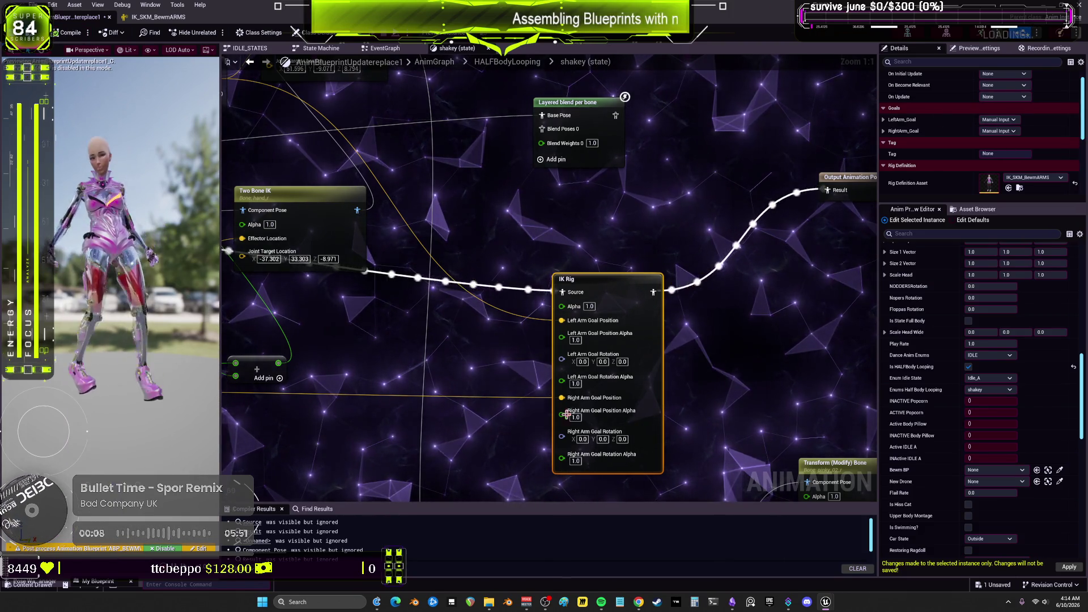
Back in the IK rig, set the left-arm goal's Pull Chain Alpha and Strength Alpha to 0.0
{"action": "left_click", "coordinate": [153, 17]}
{"action": "left_click", "coordinate": [623, 161]}
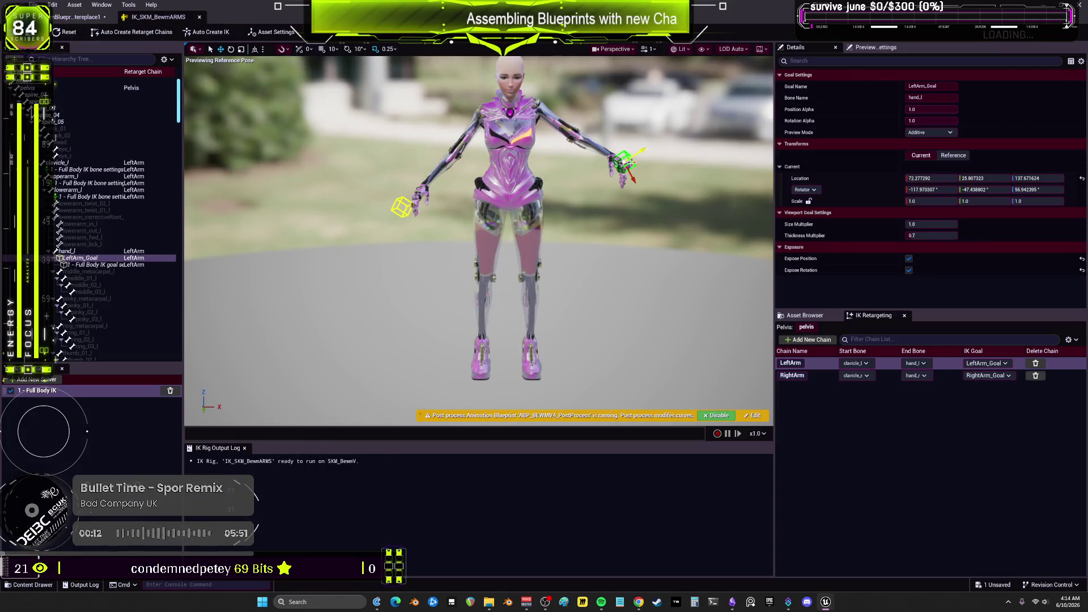
{"action": "mouse_move", "coordinate": [643, 151]}
{"action": "left_mouse_down"}
{"action": "mouse_move", "coordinate": [517, 244]}
{"action": "mouse_move", "coordinate": [477, 181]}
{"action": "mouse_move", "coordinate": [518, 238]}
{"action": "mouse_move", "coordinate": [563, 179]}
{"action": "mouse_move", "coordinate": [596, 170]}
{"action": "mouse_move", "coordinate": [572, 170]}
{"action": "mouse_move", "coordinate": [617, 173]}
{"action": "mouse_move", "coordinate": [564, 202]}
{"action": "left_mouse_up"}
{"action": "left_click", "coordinate": [106, 265]}
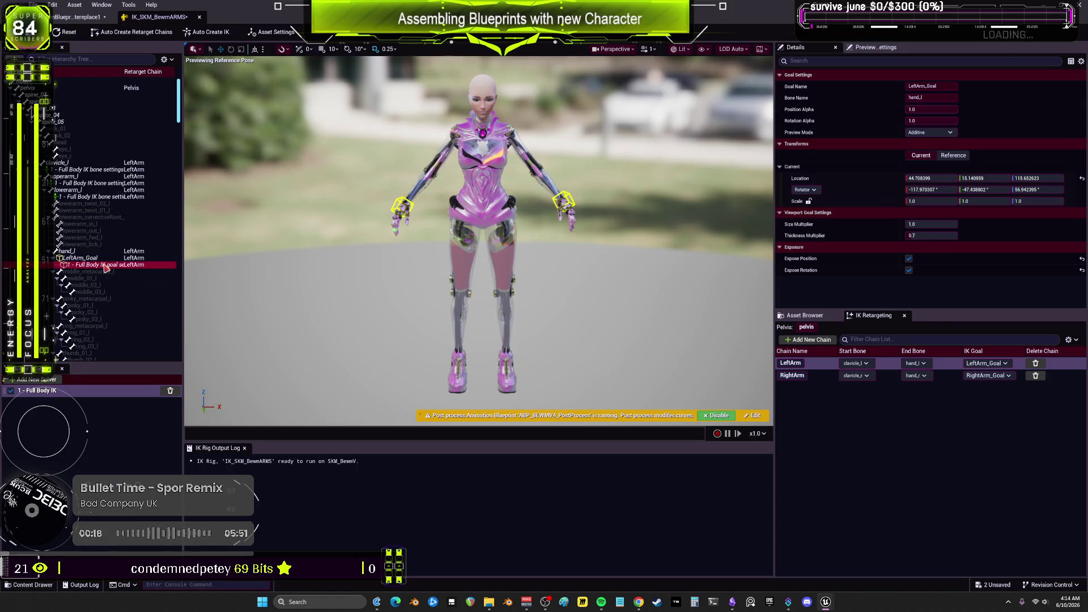
{"action": "left_click", "coordinate": [927, 120]}
{"action": "type", "text": "0"}
{"action": "key", "text": "Return"}
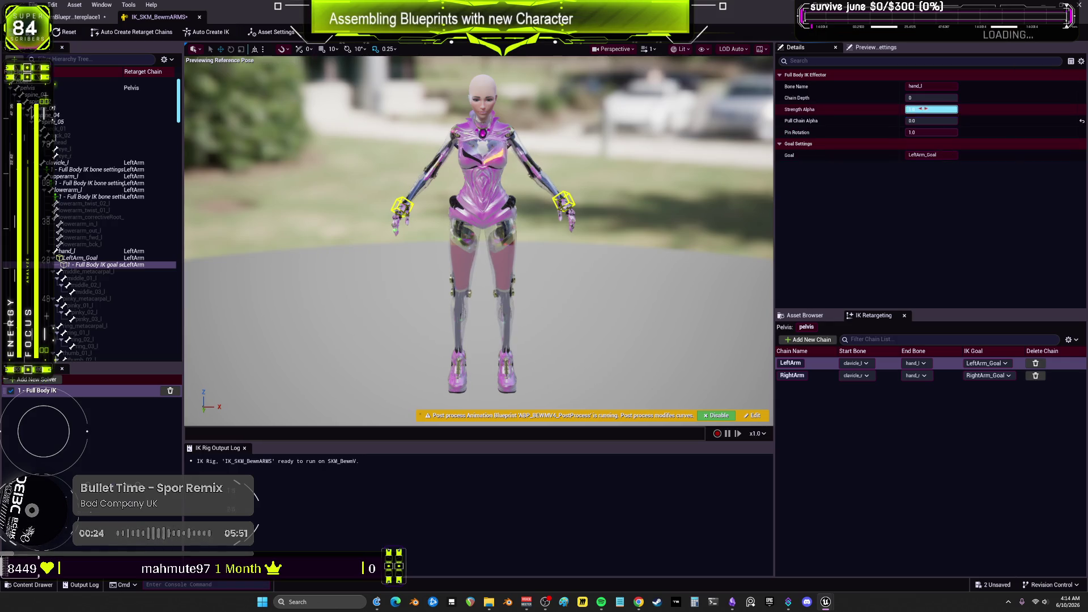
{"action": "type", "text": "0"}
{"action": "key", "text": "Return"}
Set the right-arm goal's Rotation and Strength Alpha to 0.0, keeping Position Alpha 1.0
{"action": "left_click", "coordinate": [403, 204]}
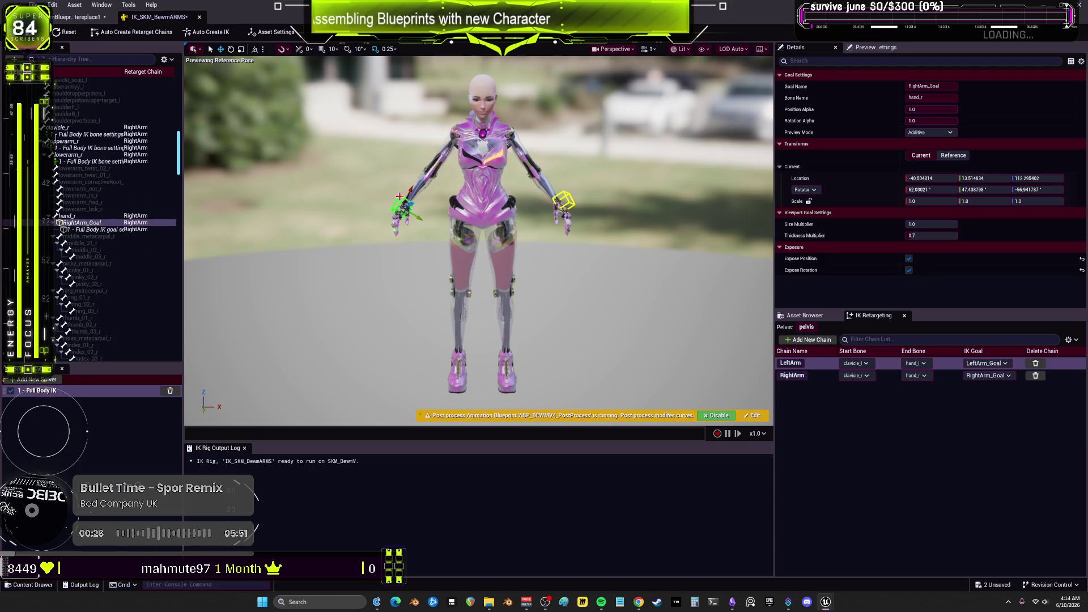
{"action": "left_click", "coordinate": [930, 110]}
{"action": "type", "text": "0"}
{"action": "key", "text": "Return"}
{"action": "key", "text": "Return"}
{"action": "left_click", "coordinate": [932, 110]}
{"action": "type", "text": "1"}
{"action": "key", "text": "Return"}
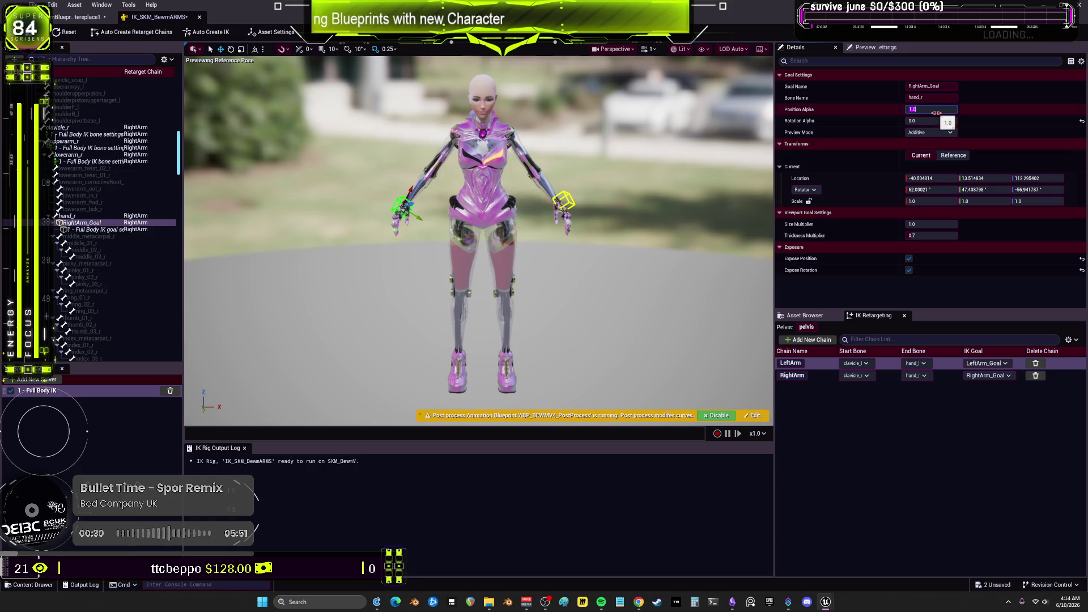
{"action": "left_click", "coordinate": [94, 229]}
{"action": "left_click", "coordinate": [929, 109]}
{"action": "type", "text": "0"}
{"action": "key", "text": "Return"}
{"action": "type", "text": "0"}
{"action": "key", "text": "Return"}
Give the left-arm goal Chain Depth 2 and Pull Chain Alpha 1.0, testing its reach
{"action": "left_click", "coordinate": [566, 198]}
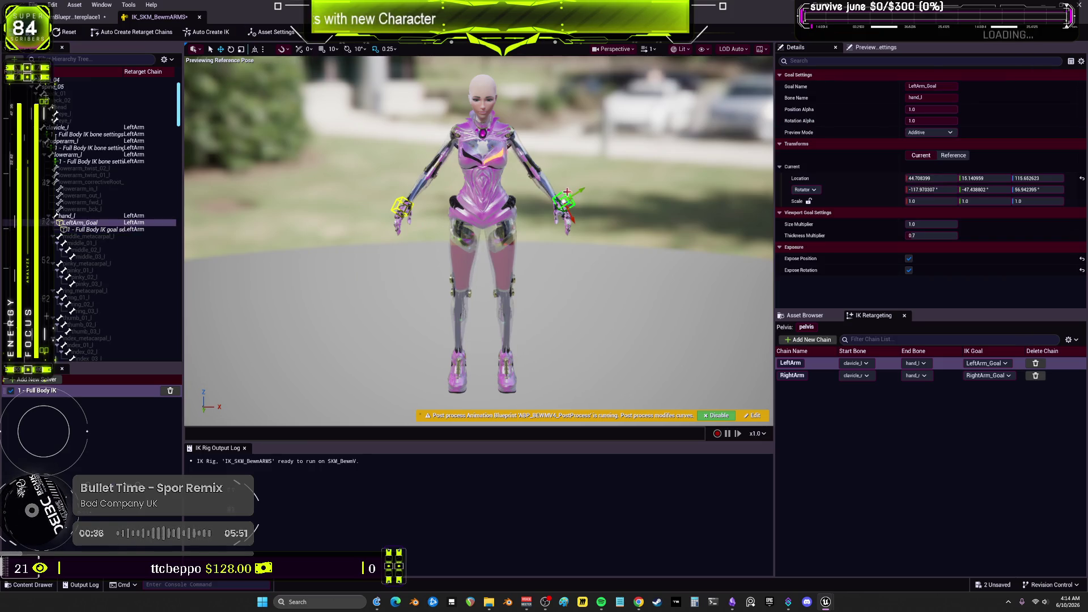
{"action": "mouse_move", "coordinate": [566, 199]}
{"action": "left_mouse_down"}
{"action": "mouse_move", "coordinate": [627, 227]}
{"action": "mouse_move", "coordinate": [629, 160]}
{"action": "mouse_move", "coordinate": [655, 139]}
{"action": "left_mouse_up"}
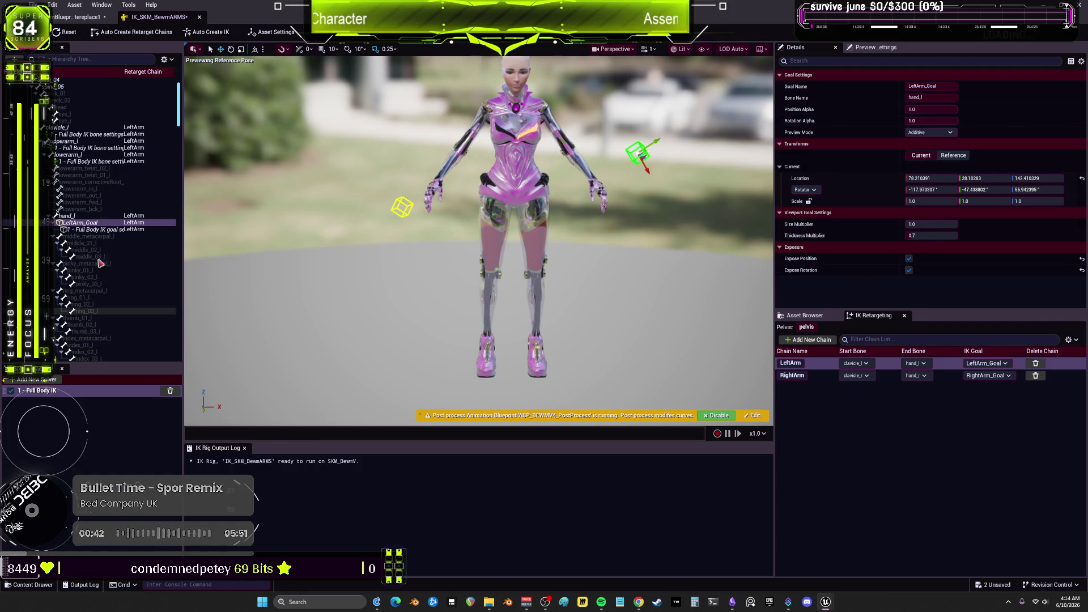
{"action": "left_click", "coordinate": [91, 230]}
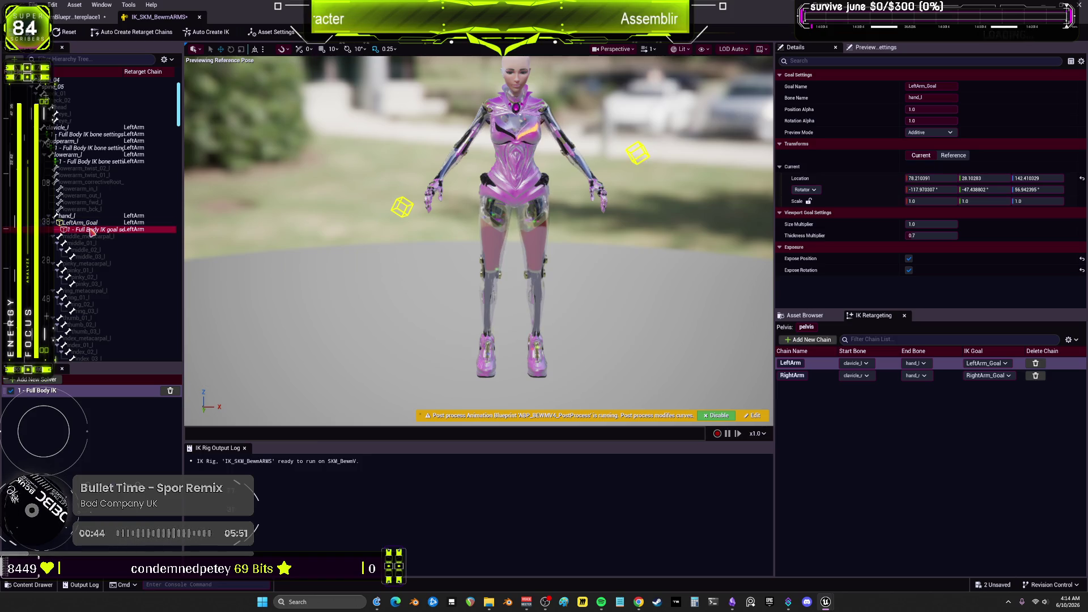
{"action": "left_click", "coordinate": [937, 98]}
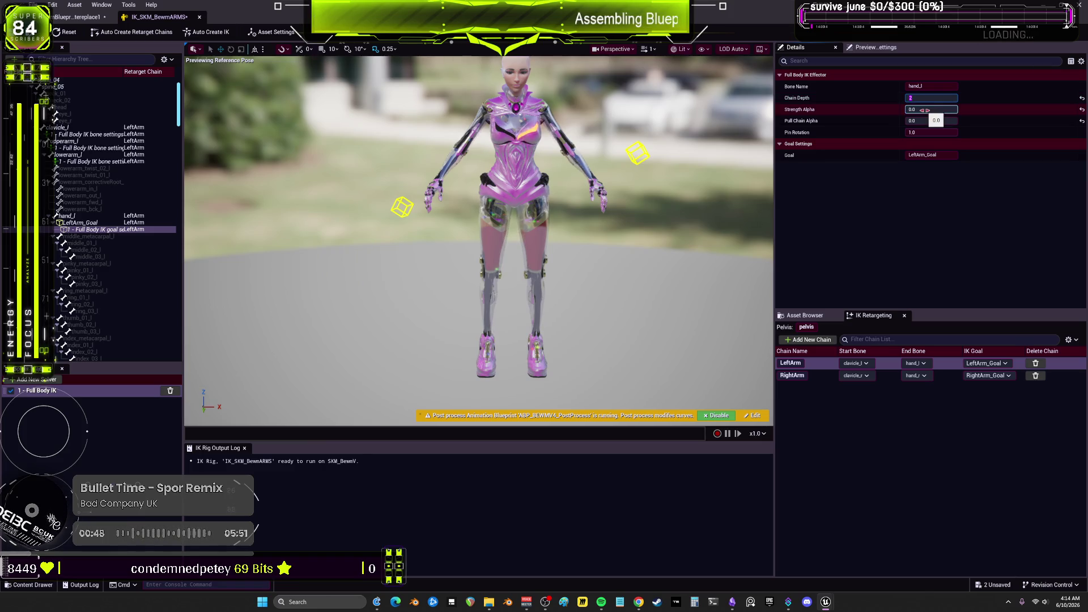
{"action": "left_click", "coordinate": [930, 121]}
{"action": "type", "text": "1"}
{"action": "key", "text": "Return"}
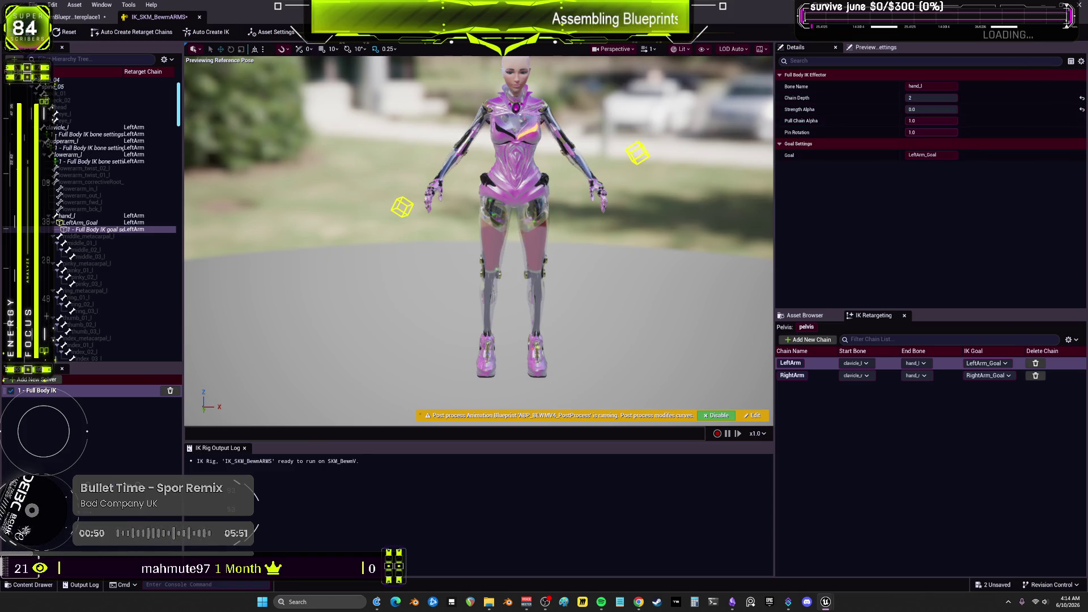
{"action": "left_click", "coordinate": [638, 153]}
{"action": "mouse_move", "coordinate": [639, 151]}
{"action": "left_mouse_down"}
{"action": "mouse_move", "coordinate": [486, 250]}
{"action": "mouse_move", "coordinate": [624, 163]}
{"action": "mouse_move", "coordinate": [615, 167]}
{"action": "mouse_move", "coordinate": [650, 120]}
{"action": "left_mouse_up"}
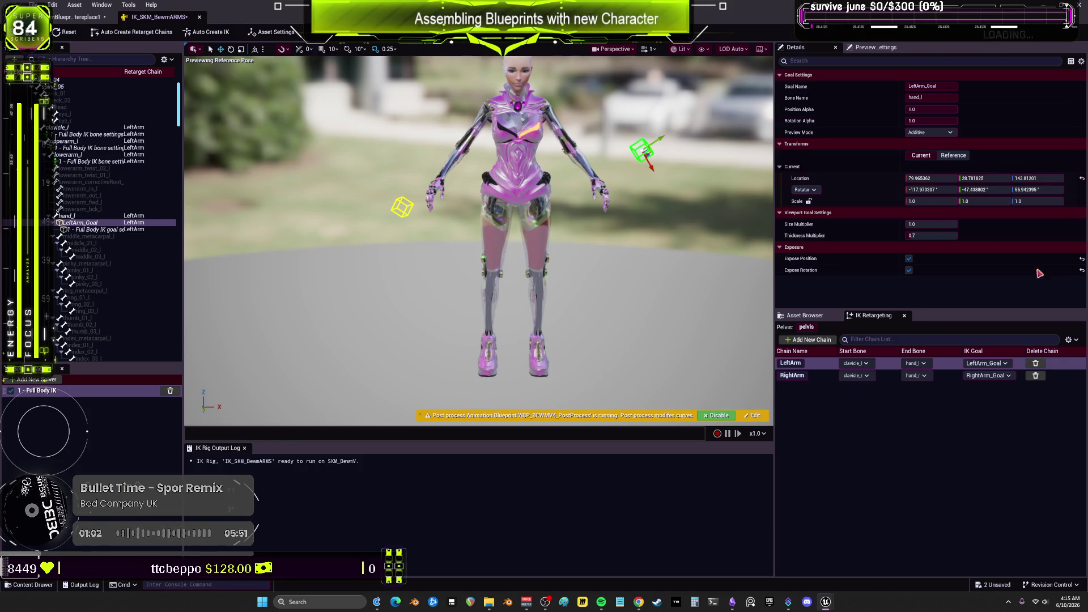
{"action": "left_click", "coordinate": [945, 124]}
Keep the goal's Additive preview mode and compare lowerarm_l and upperarm_l bone settings
{"action": "left_click", "coordinate": [943, 133]}
{"action": "left_click", "coordinate": [944, 135]}
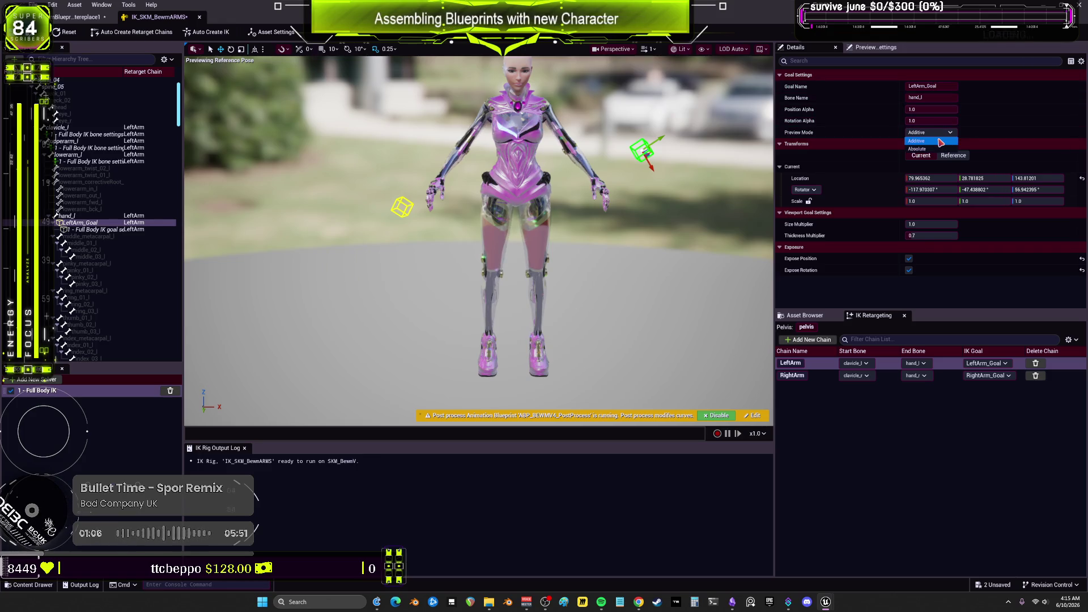
{"action": "right_click", "coordinate": [1007, 104]}
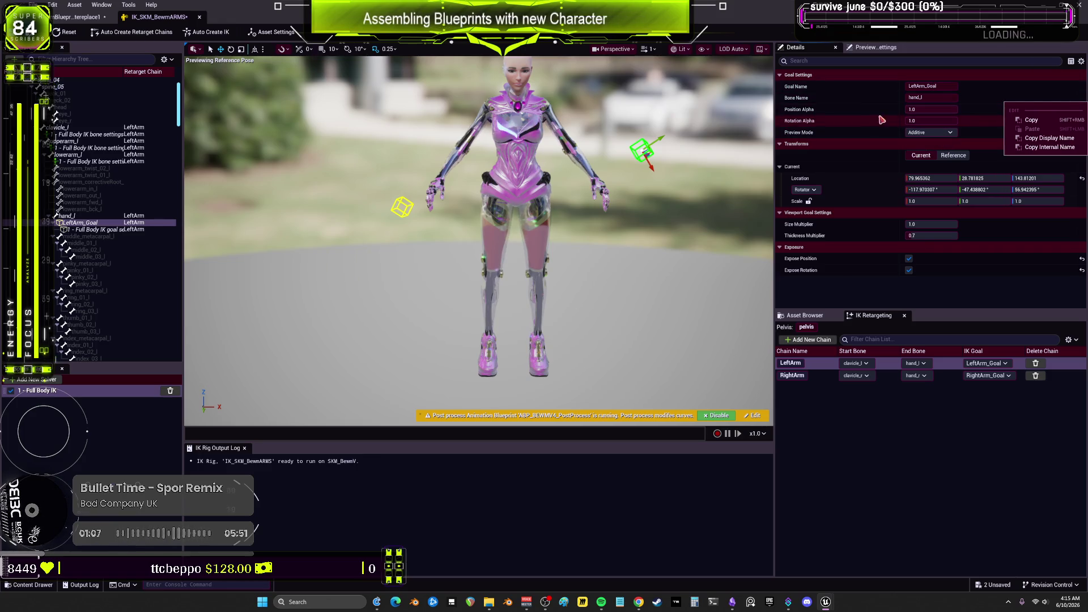
{"action": "left_click", "coordinate": [84, 162]}
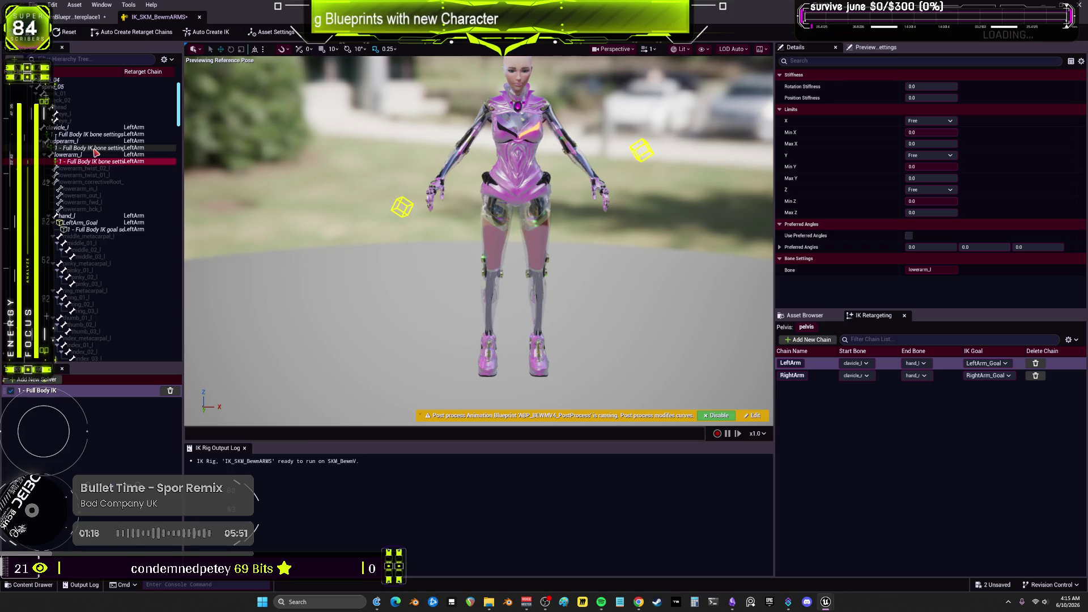
{"action": "left_click", "coordinate": [97, 149]}
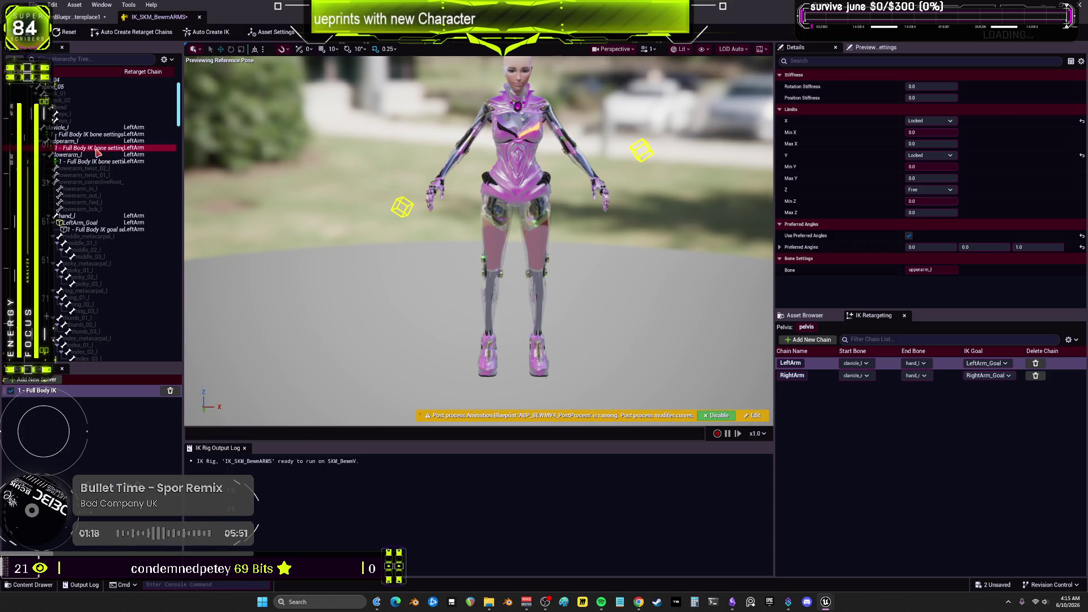
{"action": "left_click", "coordinate": [100, 162]}
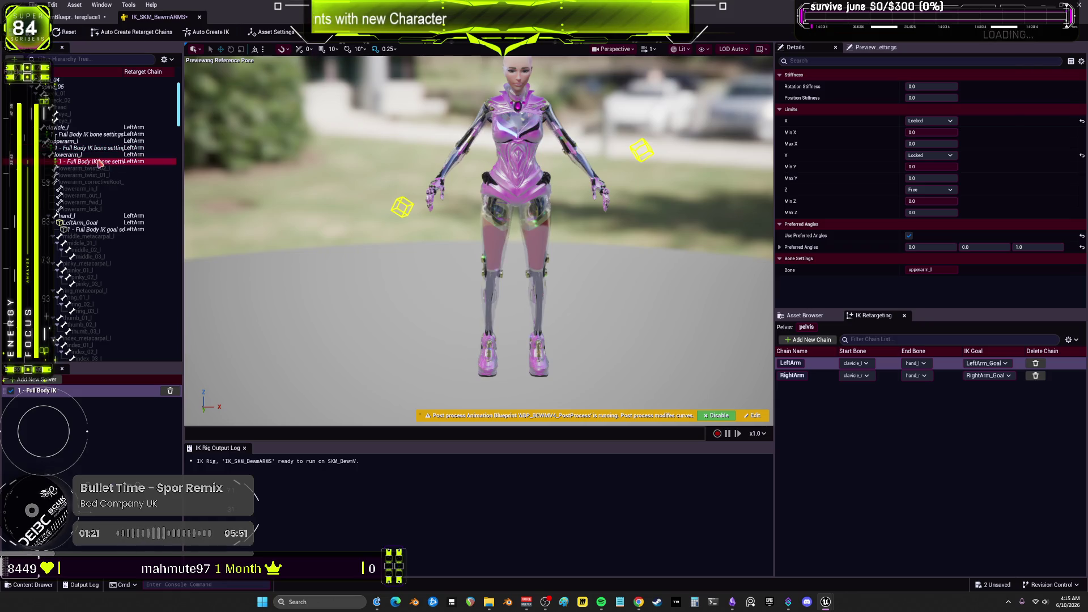
Lock lowerarm_l's X and Y limits, leave Z Free, and enable Use Preferred Angles
{"action": "left_click", "coordinate": [931, 121]}
{"action": "left_click", "coordinate": [928, 138]}
{"action": "left_click", "coordinate": [931, 121]}
{"action": "left_click", "coordinate": [924, 146]}
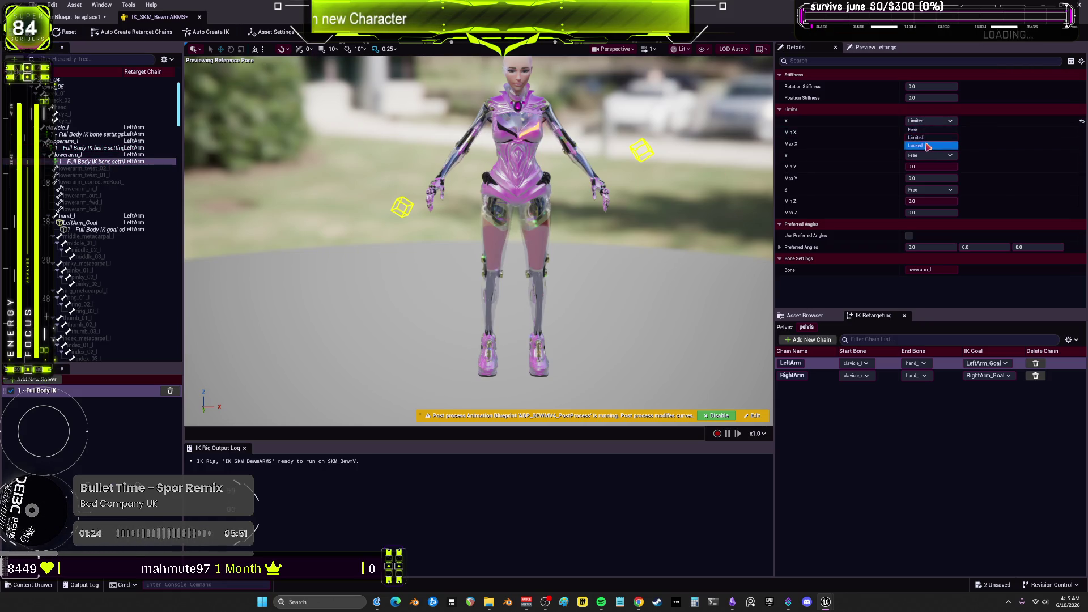
{"action": "left_click", "coordinate": [930, 155]}
{"action": "left_click", "coordinate": [924, 180]}
{"action": "left_click", "coordinate": [934, 193]}
{"action": "left_click", "coordinate": [929, 201]}
{"action": "type", "text": "1"}
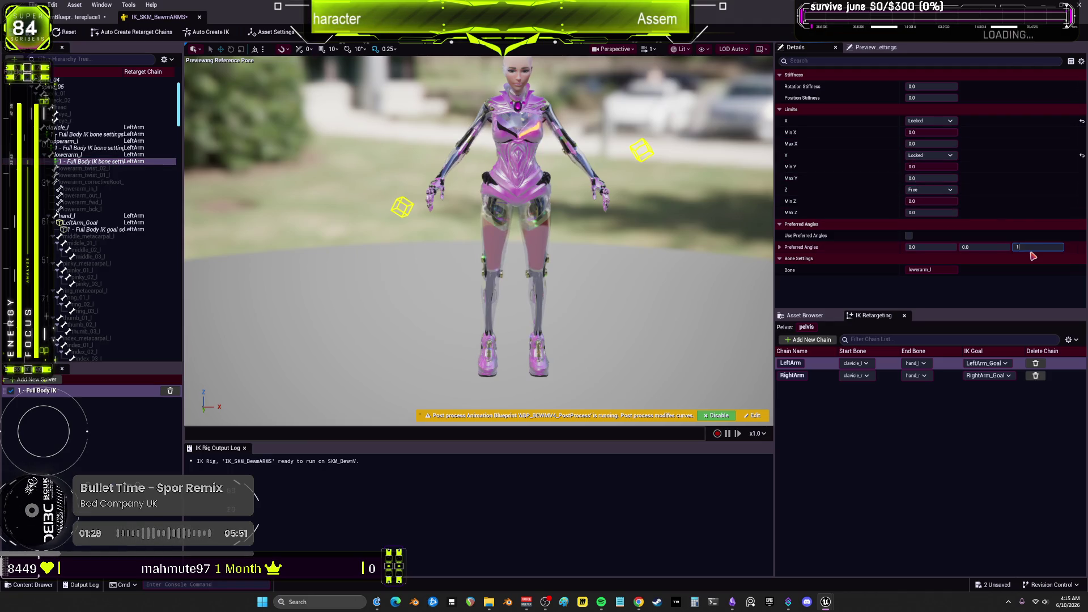
{"action": "left_click", "coordinate": [909, 236]}
Set upperarm_l's X and Y limits to Free
{"action": "left_click", "coordinate": [91, 149]}
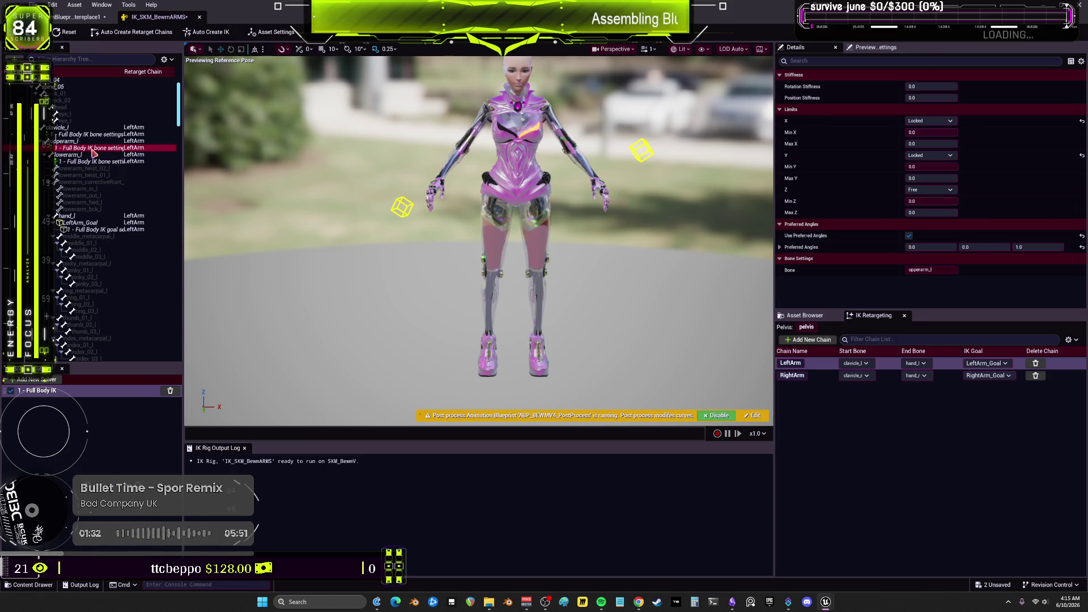
{"action": "left_click", "coordinate": [941, 121]}
{"action": "left_click", "coordinate": [941, 130]}
{"action": "left_click", "coordinate": [941, 156]}
{"action": "left_click", "coordinate": [941, 164]}
{"action": "left_click", "coordinate": [642, 151]}
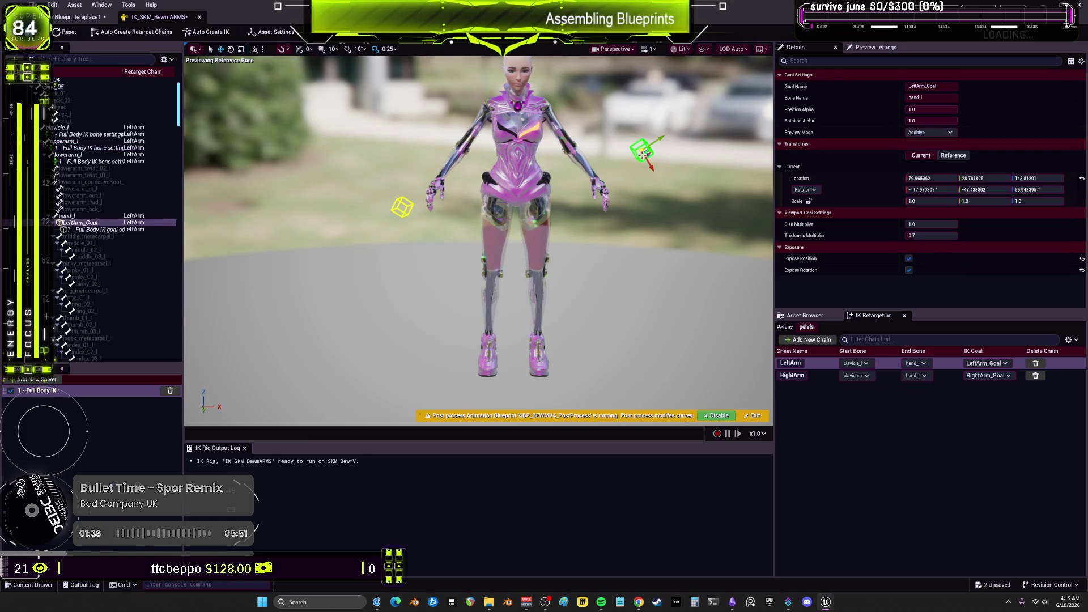
Test the left arm goal, snap it back, and reset clavicle_l Position Stiffness to 0.0
{"action": "mouse_move", "coordinate": [659, 137]}
{"action": "left_mouse_down"}
{"action": "mouse_move", "coordinate": [515, 228]}
{"action": "mouse_move", "coordinate": [643, 148]}
{"action": "left_mouse_up"}
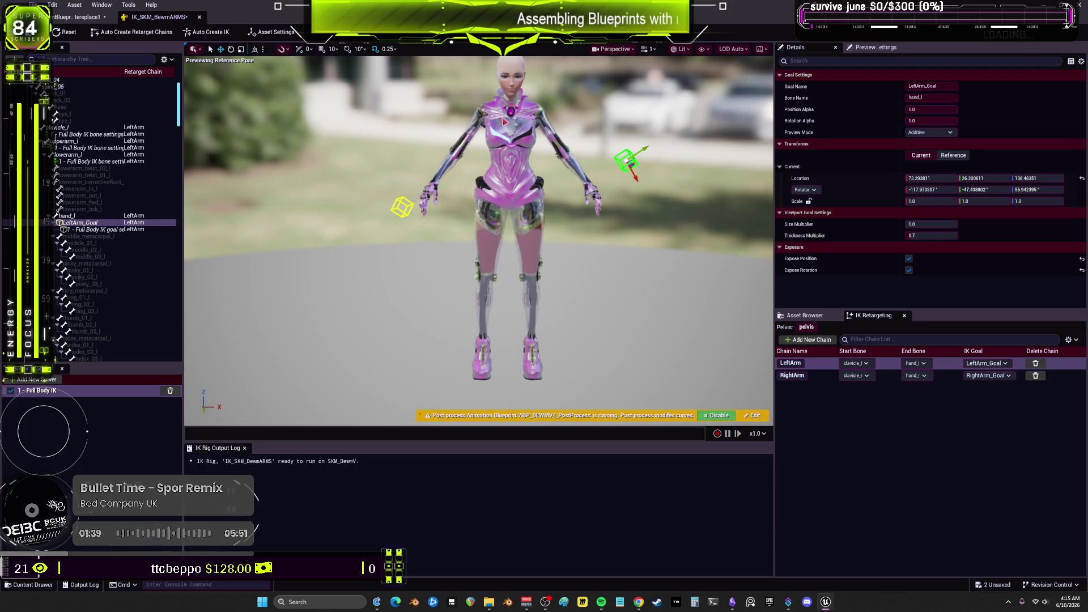
{"action": "left_click", "coordinate": [65, 32]}
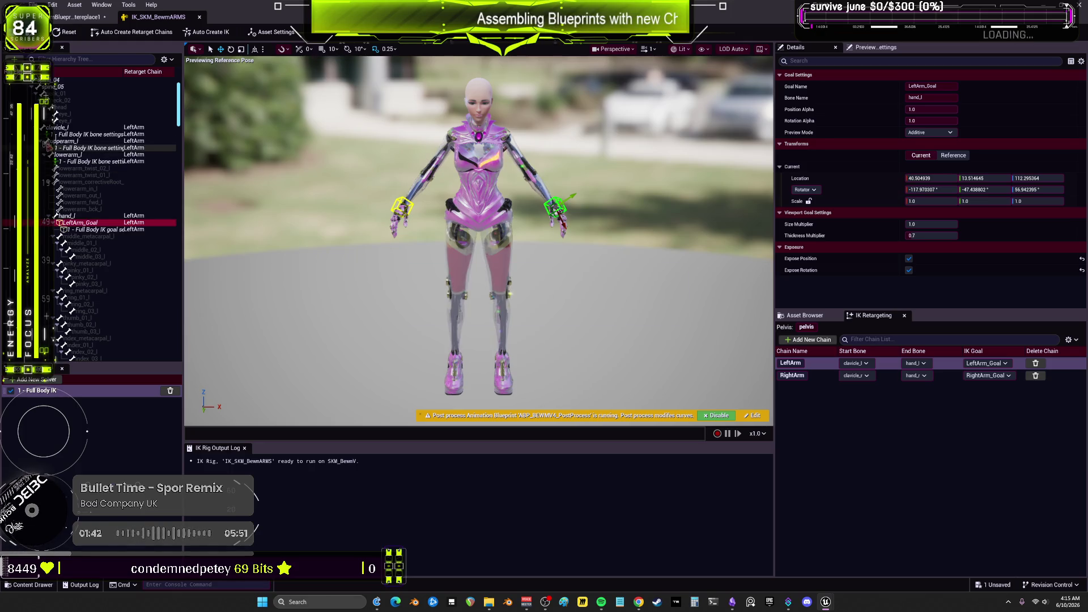
{"action": "left_click", "coordinate": [74, 149]}
{"action": "left_click", "coordinate": [74, 134]}
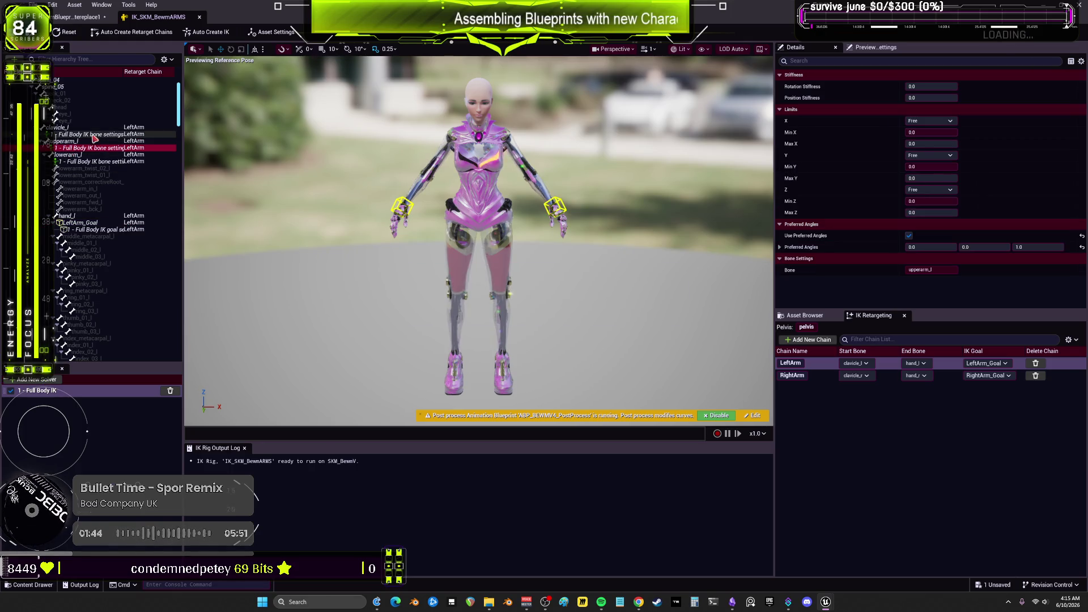
{"action": "left_click", "coordinate": [1081, 98]}
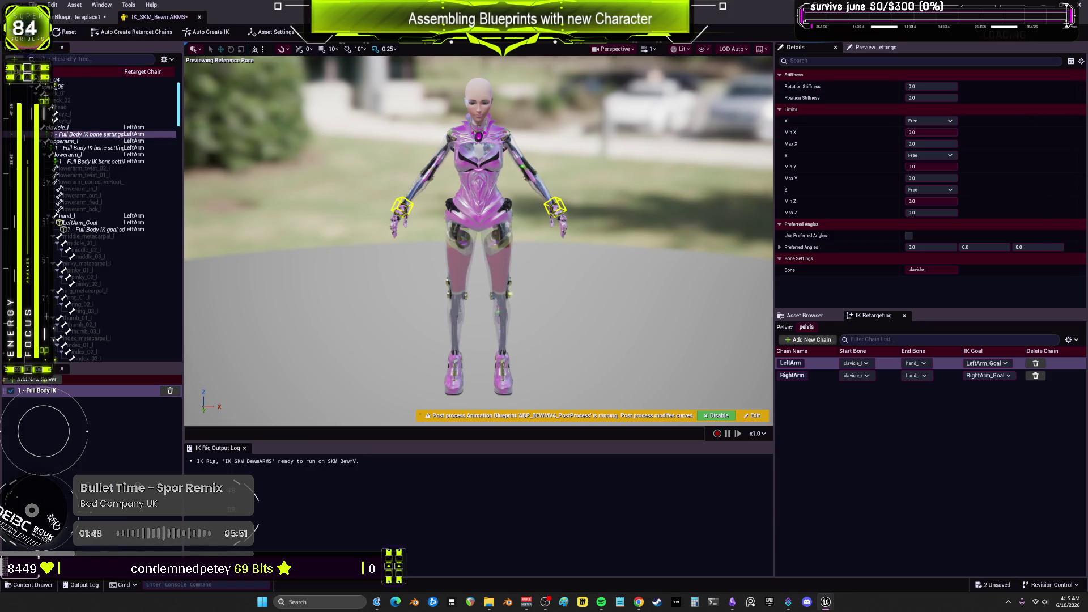
Pull the left arm goal away from the hand and view the Full Body IK solver settings
{"action": "left_click", "coordinate": [79, 222]}
{"action": "mouse_move", "coordinate": [588, 183]}
{"action": "left_mouse_down"}
{"action": "mouse_move", "coordinate": [687, 117]}
{"action": "mouse_move", "coordinate": [510, 255]}
{"action": "mouse_move", "coordinate": [401, 309]}
{"action": "mouse_move", "coordinate": [614, 170]}
{"action": "mouse_move", "coordinate": [604, 181]}
{"action": "mouse_move", "coordinate": [598, 166]}
{"action": "mouse_move", "coordinate": [506, 228]}
{"action": "mouse_move", "coordinate": [583, 162]}
{"action": "left_mouse_up"}
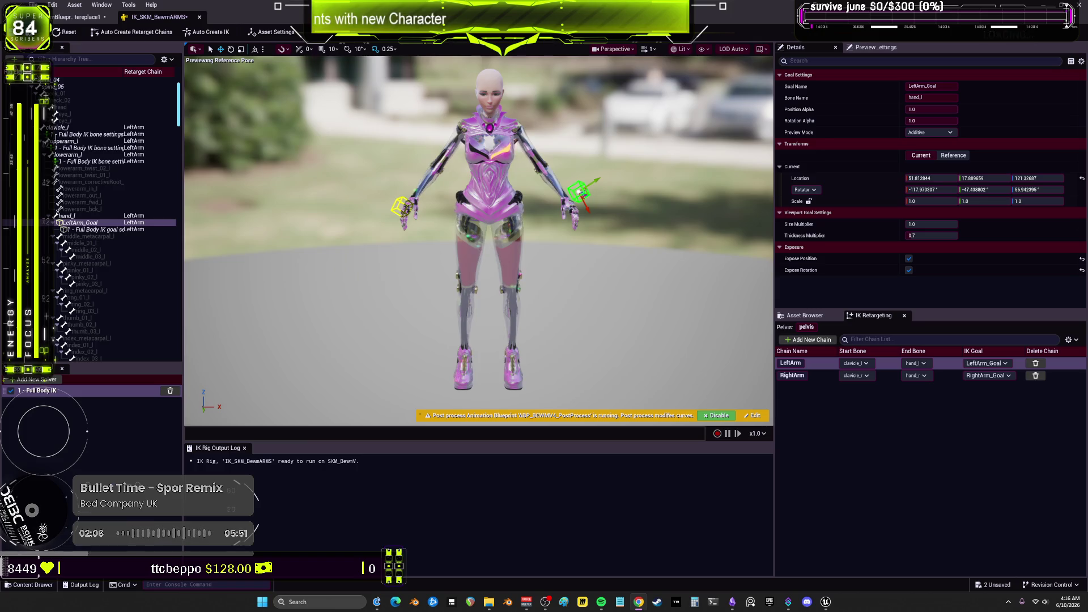
{"action": "left_click", "coordinate": [70, 393]}
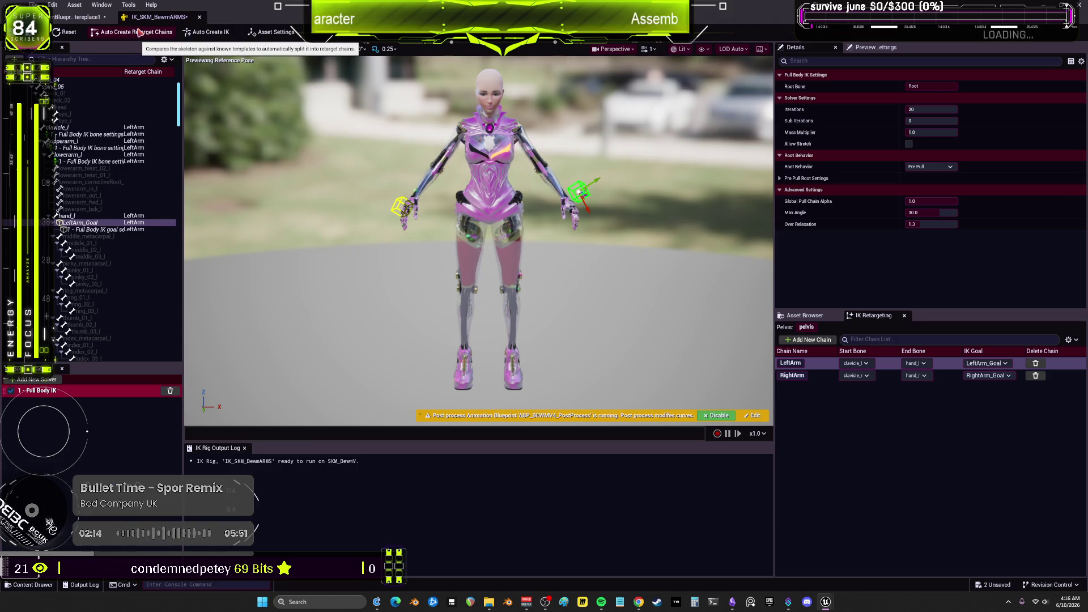
Auto-create the IK setup and chains, delete the duplicate solvers, then regenerate it
{"action": "scroll", "coordinate": [131, 130], "scroll_direction": "up", "scroll_amount": 2}
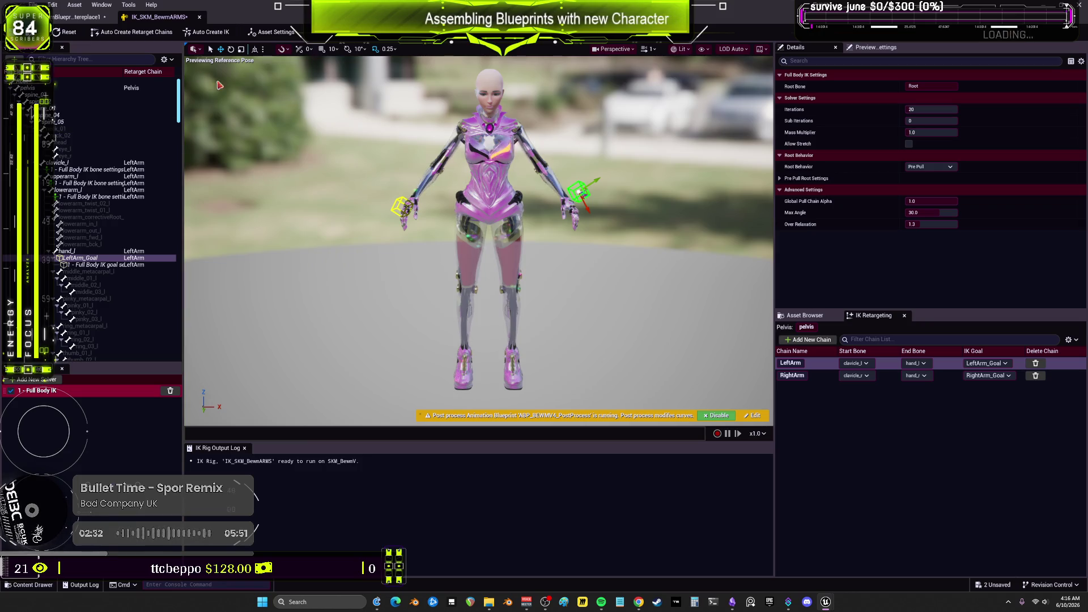
{"action": "left_click", "coordinate": [126, 33]}
{"action": "left_click", "coordinate": [206, 32]}
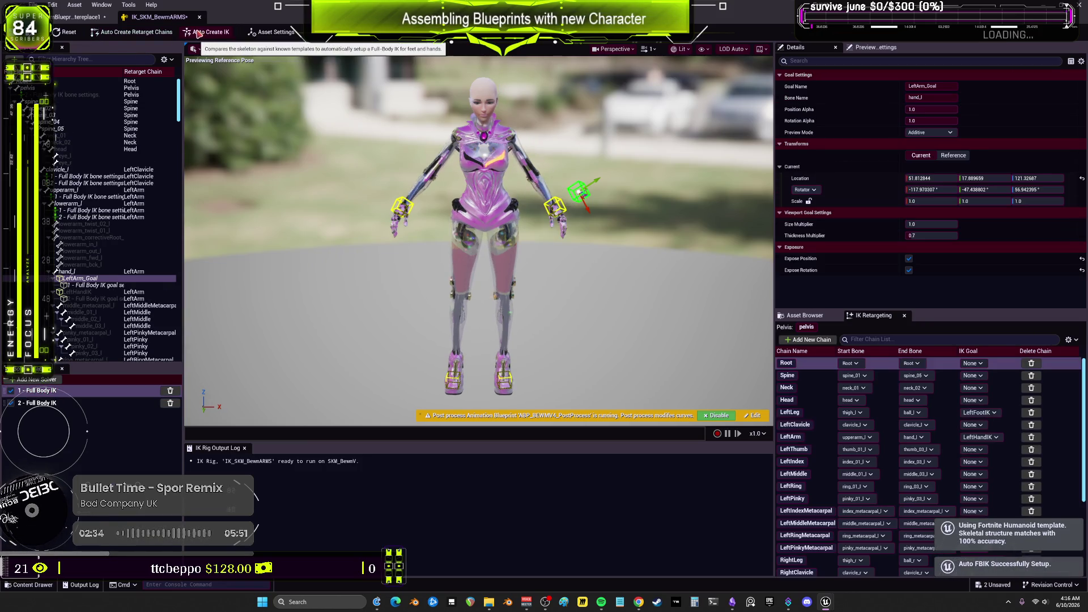
{"action": "left_click", "coordinate": [170, 403]}
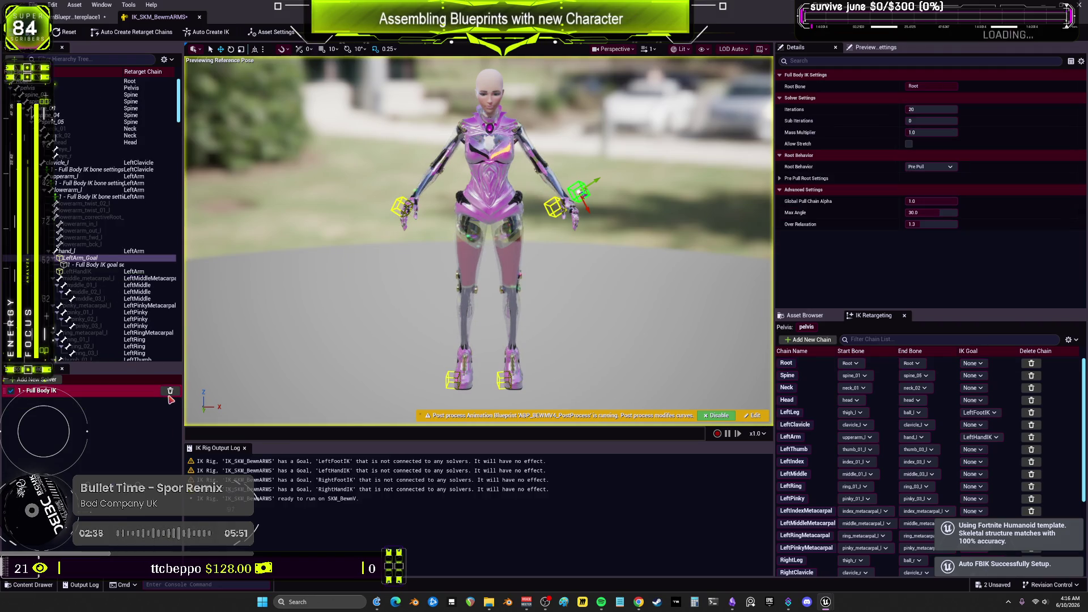
{"action": "left_click", "coordinate": [170, 391]}
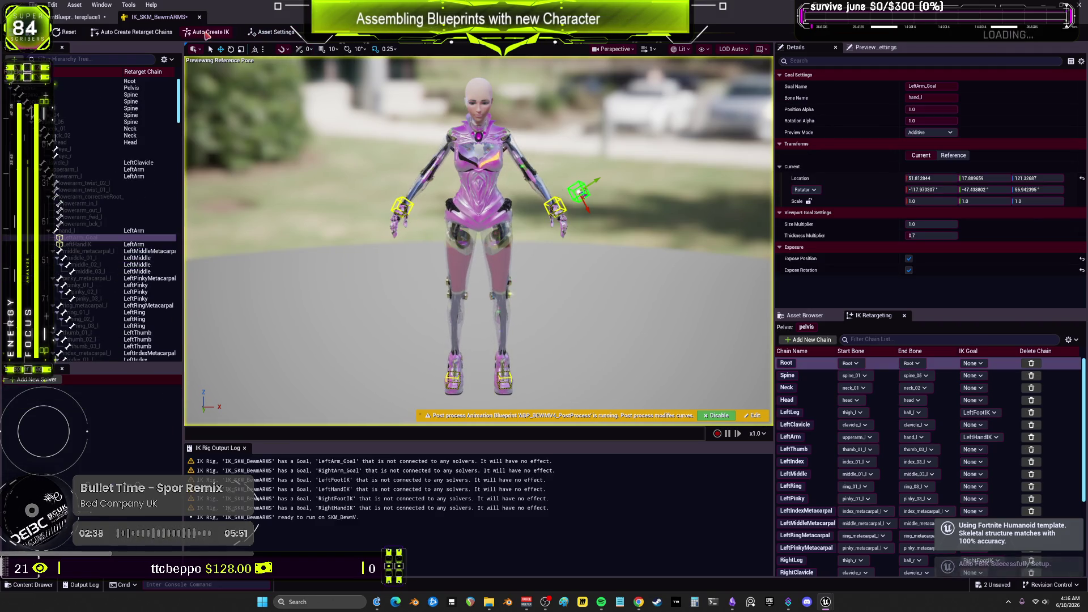
{"action": "left_click", "coordinate": [205, 33]}
Delete every retarget chain, starting with Root, until the list is empty, then remove the Full Body IK solver
{"action": "left_click", "coordinate": [1031, 364]}
{"action": "left_click", "coordinate": [1031, 364]}
{"action": "left_click", "coordinate": [1031, 364]}
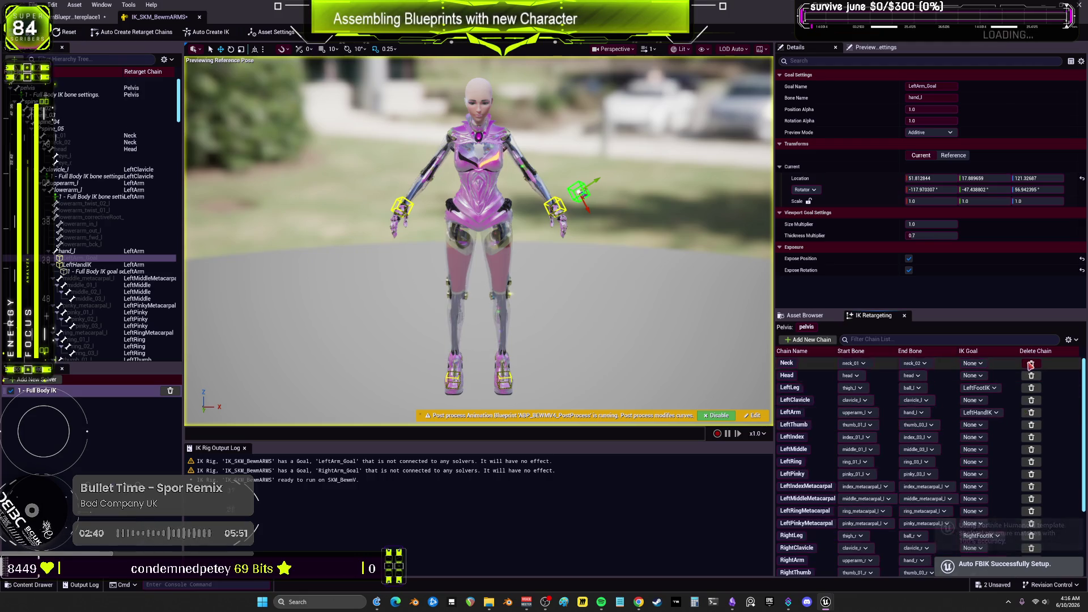
{"action": "left_click", "coordinate": [1031, 363]}
{"action": "left_click", "coordinate": [1031, 364]}
{"action": "left_click", "coordinate": [1031, 364]}
{"action": "left_click", "coordinate": [1031, 363]}
{"action": "left_click", "coordinate": [1032, 364]}
{"action": "left_click", "coordinate": [1031, 364]}
{"action": "left_click", "coordinate": [1031, 364]}
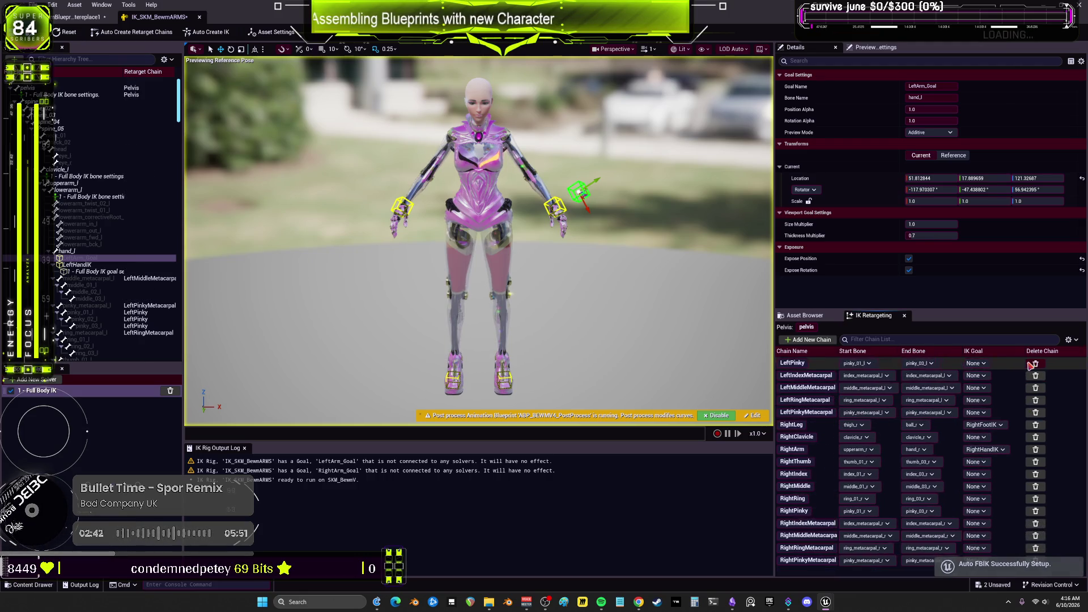
{"action": "left_click", "coordinate": [1031, 364]}
{"action": "left_click", "coordinate": [1031, 364]}
{"action": "left_click", "coordinate": [1031, 364]}
{"action": "left_click", "coordinate": [1031, 364]}
{"action": "left_click", "coordinate": [1031, 364]}
{"action": "left_click", "coordinate": [1031, 364]}
{"action": "left_click", "coordinate": [1031, 364]}
{"action": "left_click", "coordinate": [1031, 364]}
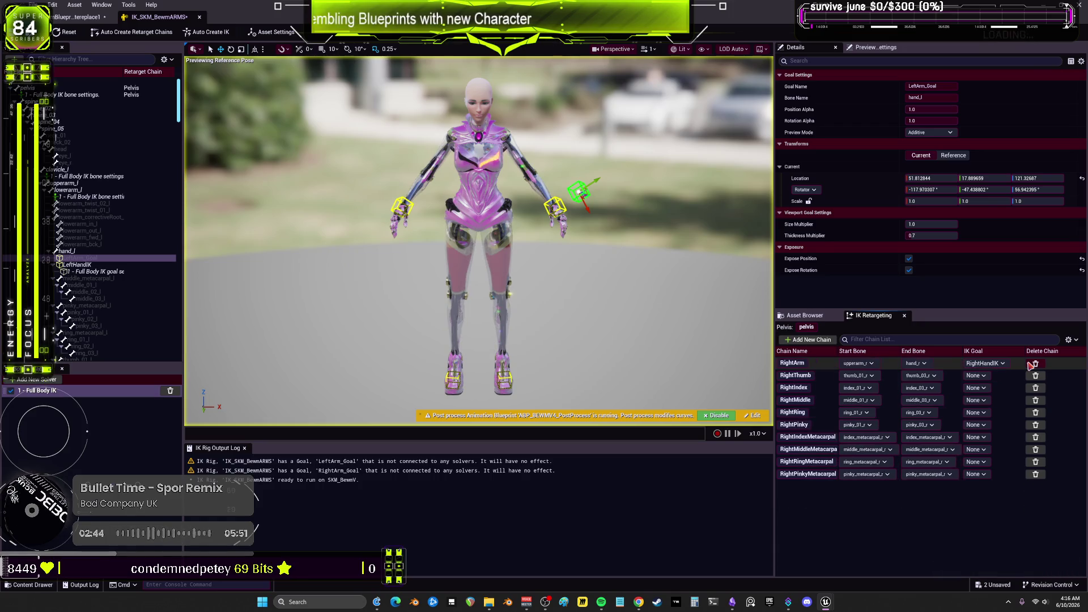
{"action": "left_click", "coordinate": [1031, 364]}
{"action": "left_click", "coordinate": [1031, 364]}
{"action": "left_click", "coordinate": [1031, 364]}
{"action": "left_click", "coordinate": [1031, 364]}
{"action": "left_click", "coordinate": [1031, 363]}
{"action": "left_click", "coordinate": [1031, 364]}
{"action": "left_click", "coordinate": [1031, 364]}
{"action": "left_click", "coordinate": [1031, 364]}
{"action": "left_click", "coordinate": [1031, 363]}
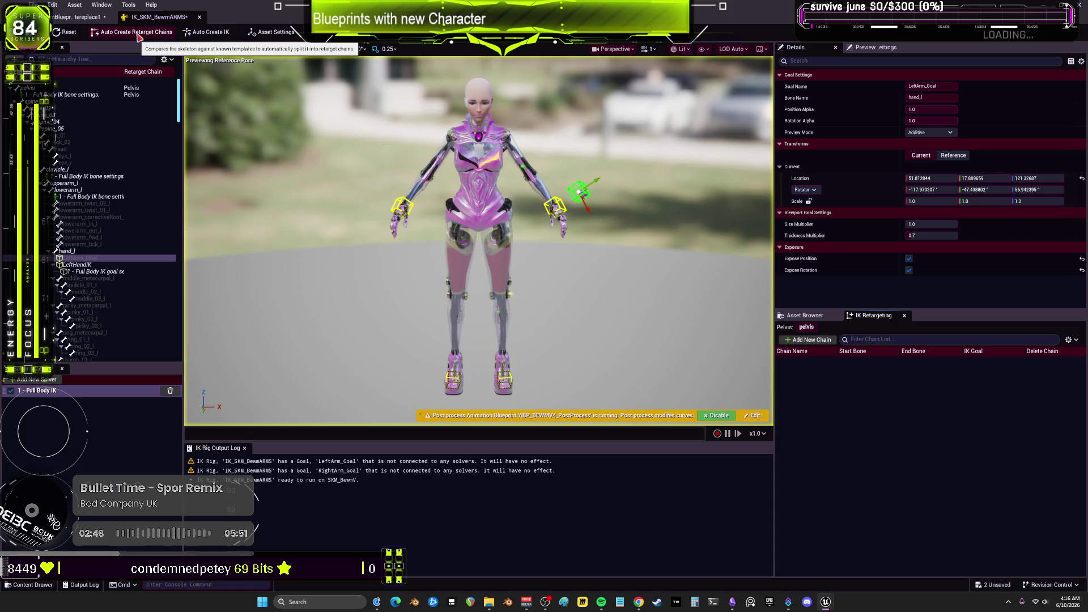
{"action": "left_click", "coordinate": [170, 391]}
Delete the left and right arm and hand goals plus both foot IK goals from the hierarchy
{"action": "left_click", "coordinate": [74, 245]}
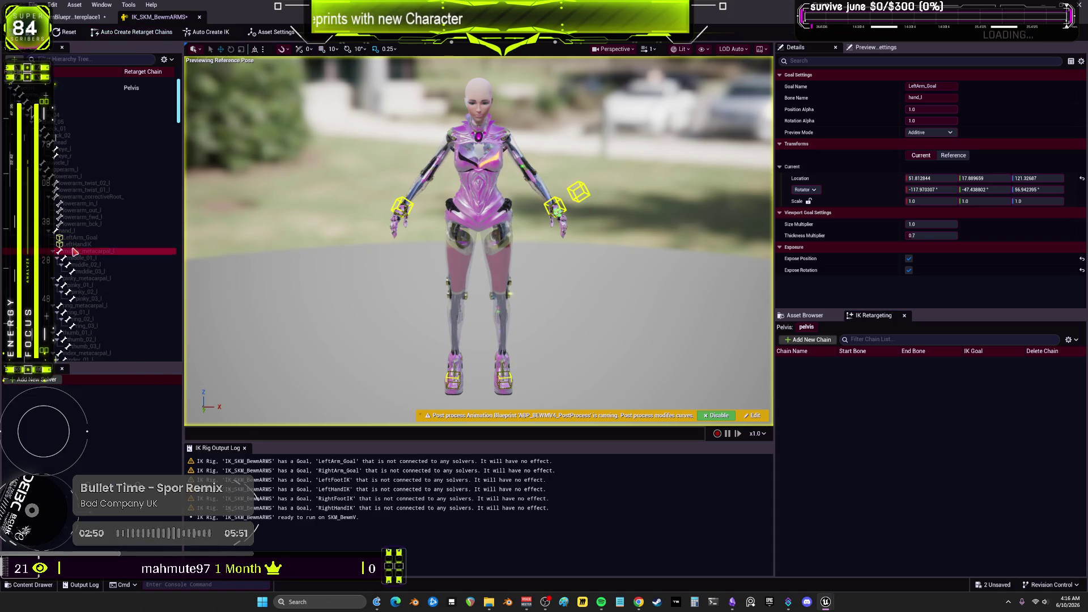
{"action": "key", "text": "Delete"}
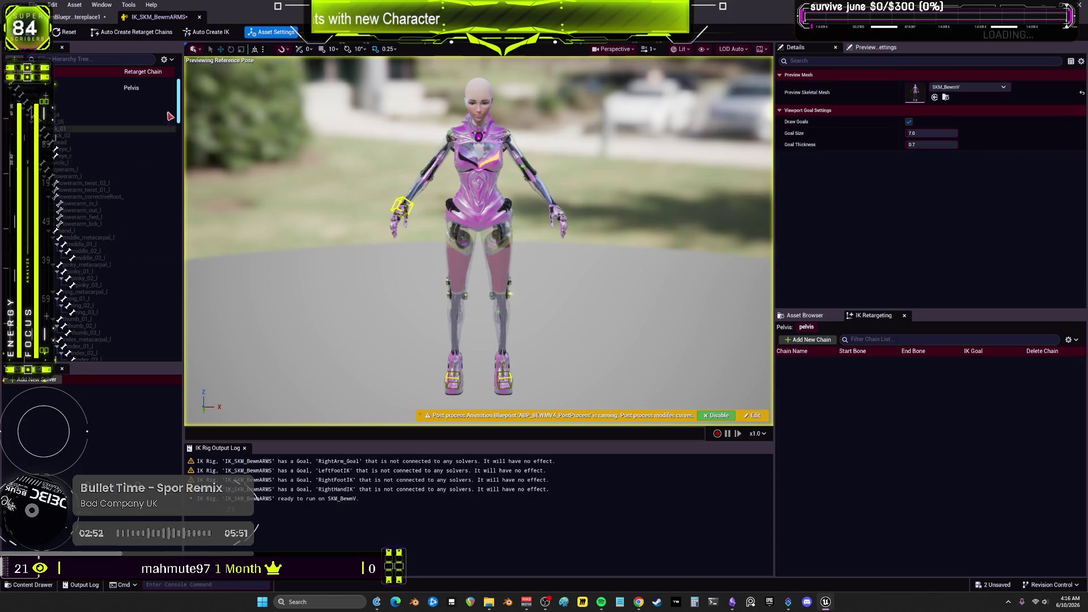
{"action": "left_click_drag", "start_coordinate": [179, 107], "coordinate": [183, 340]}
{"action": "key", "text": "Delete"}
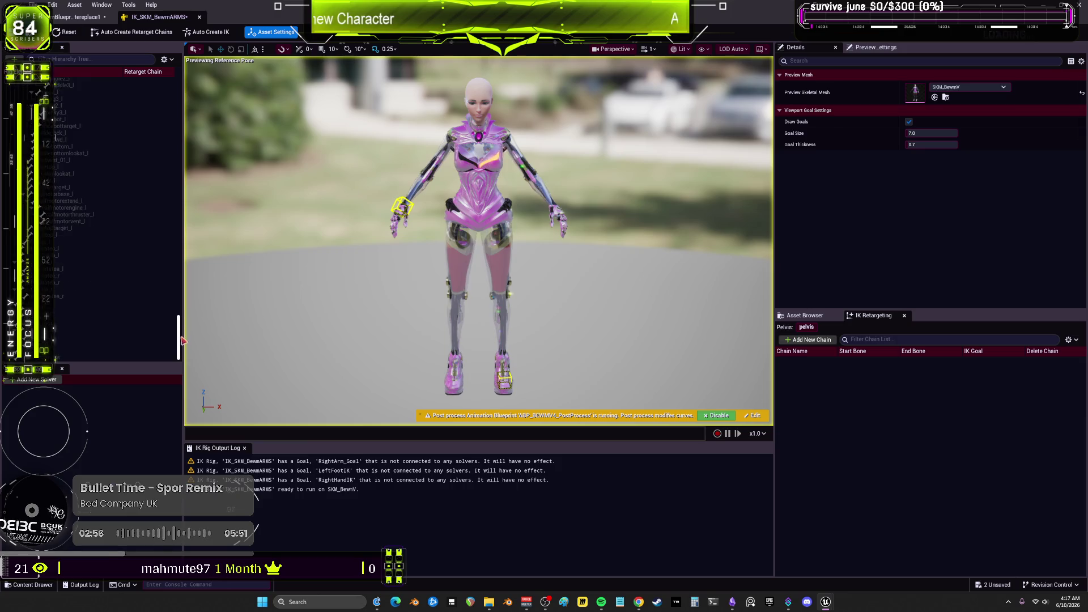
{"action": "key", "text": "Delete"}
{"action": "mouse_move", "coordinate": [179, 301]}
{"action": "left_mouse_down"}
{"action": "mouse_move", "coordinate": [176, 339]}
{"action": "mouse_move", "coordinate": [180, 223]}
{"action": "left_mouse_up"}
{"action": "scroll", "coordinate": [104, 277], "scroll_direction": "up", "scroll_amount": 12}
{"action": "left_click", "coordinate": [80, 288]}
{"action": "left_click", "coordinate": [80, 295], "text": "shift"}
{"action": "key", "text": "Delete"}
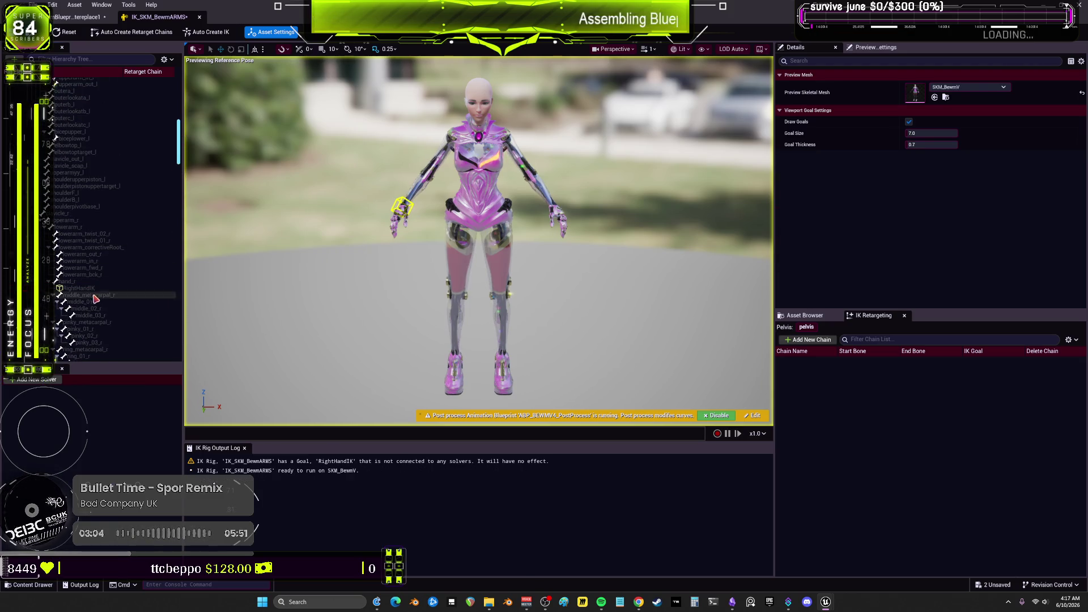
Auto-create a new Full Body IK solver with goals and the retarget chains
{"action": "left_click_drag", "start_coordinate": [178, 137], "coordinate": [184, 87]}
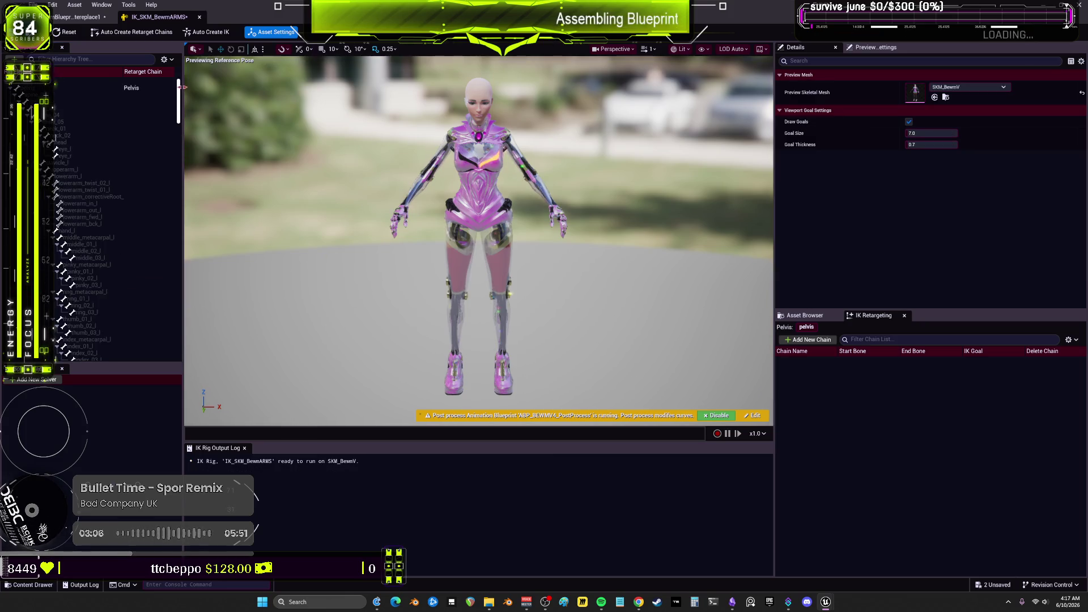
{"action": "left_click", "coordinate": [189, 33]}
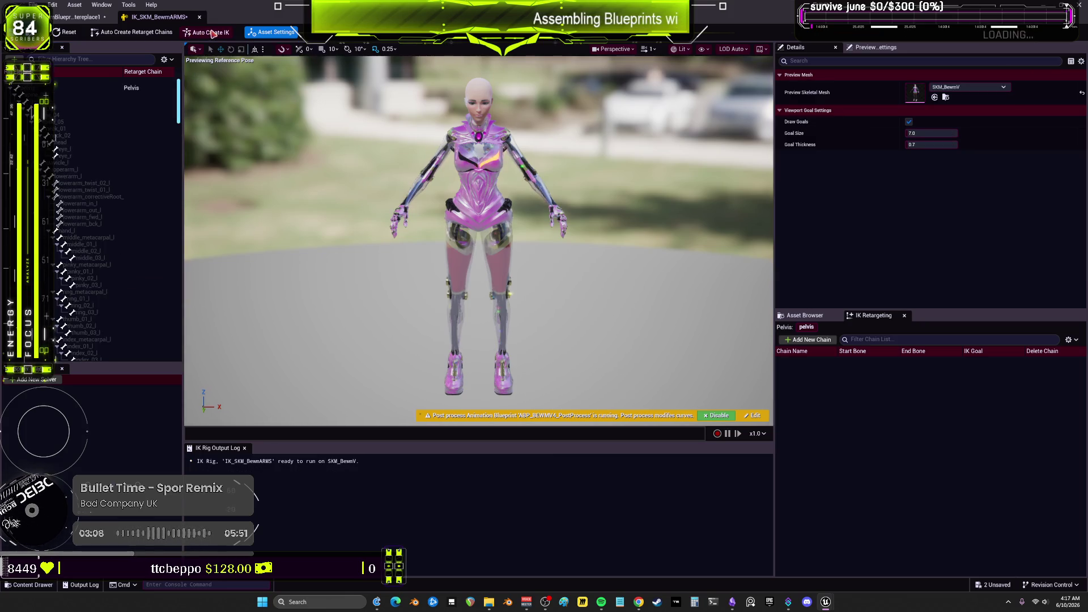
{"action": "left_click", "coordinate": [152, 35]}
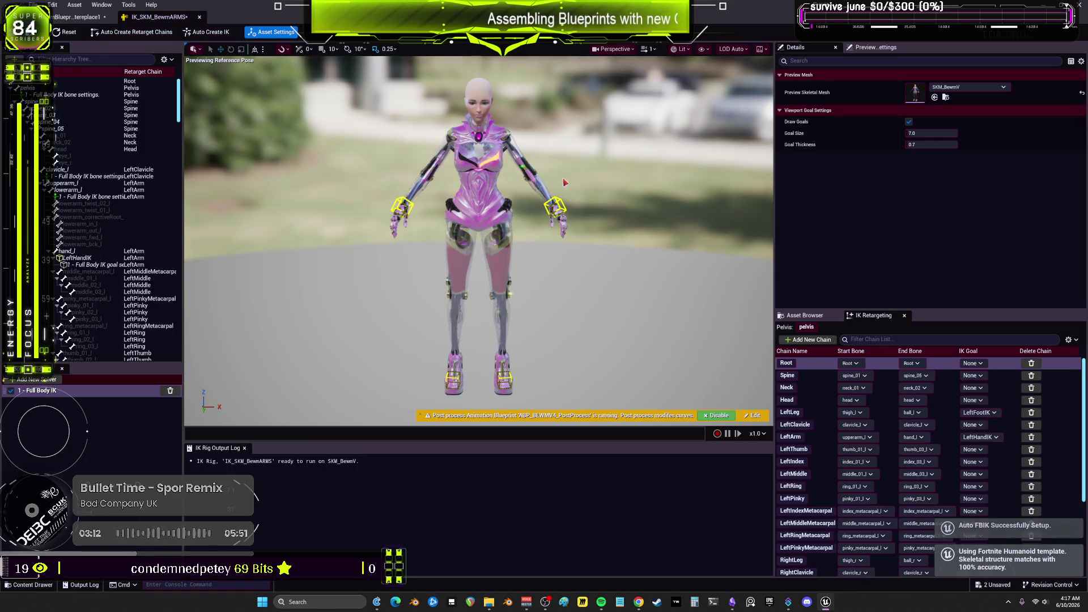
Raise the left arm via LeftHandIK, then inspect the hand, lowerarm_l and clavicle_l IK settings
{"action": "left_click", "coordinate": [555, 208]}
{"action": "mouse_move", "coordinate": [556, 207]}
{"action": "left_mouse_down"}
{"action": "mouse_move", "coordinate": [593, 184]}
{"action": "mouse_move", "coordinate": [536, 221]}
{"action": "mouse_move", "coordinate": [564, 200]}
{"action": "mouse_move", "coordinate": [576, 145]}
{"action": "mouse_move", "coordinate": [646, 133]}
{"action": "mouse_move", "coordinate": [536, 218]}
{"action": "mouse_move", "coordinate": [626, 151]}
{"action": "left_mouse_up"}
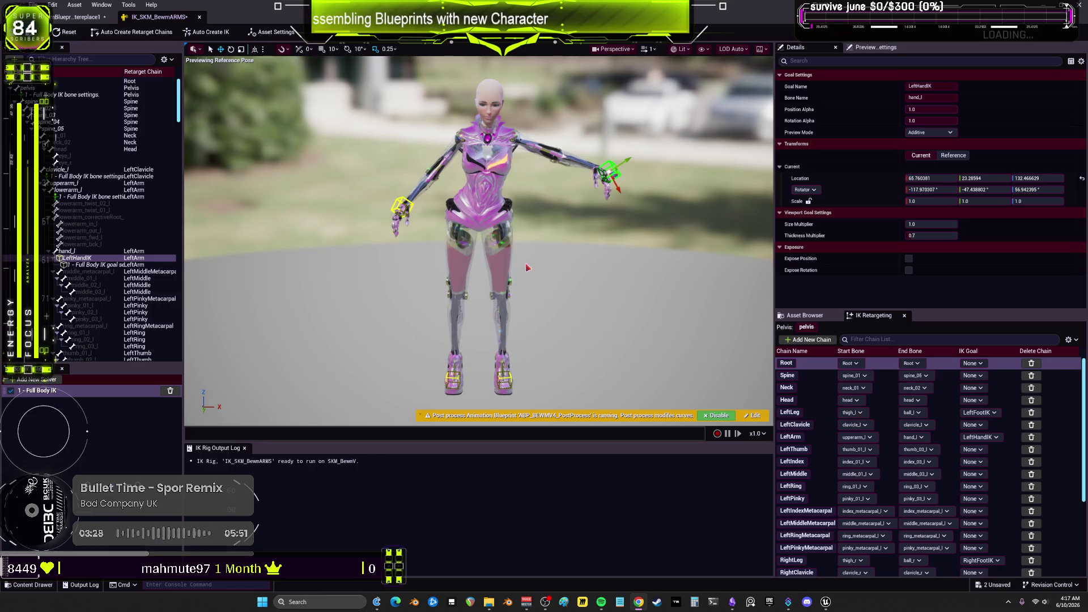
{"action": "left_click", "coordinate": [85, 265]}
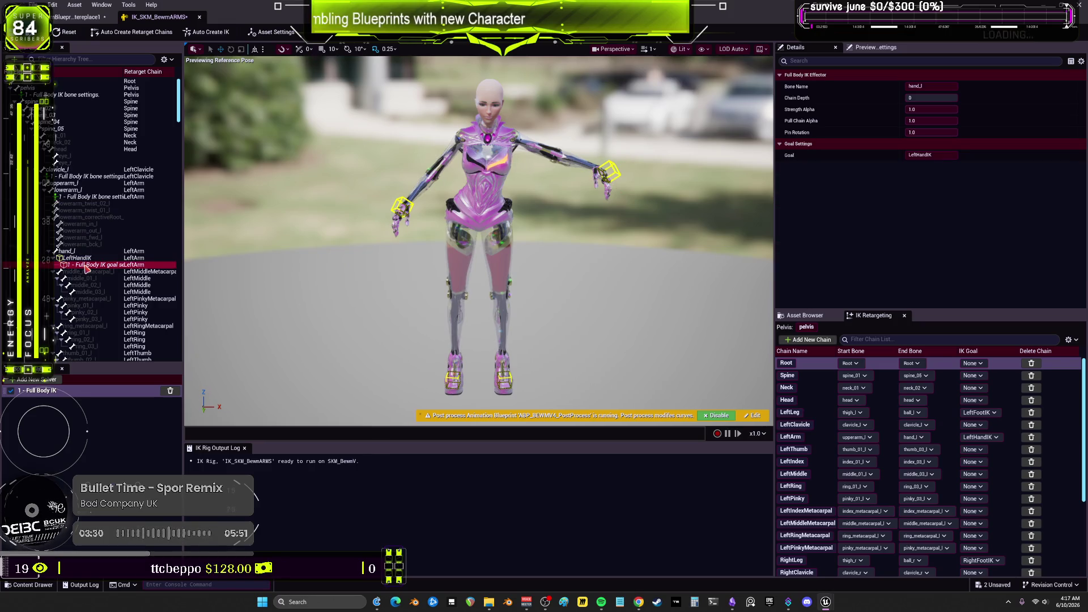
{"action": "left_click", "coordinate": [88, 258]}
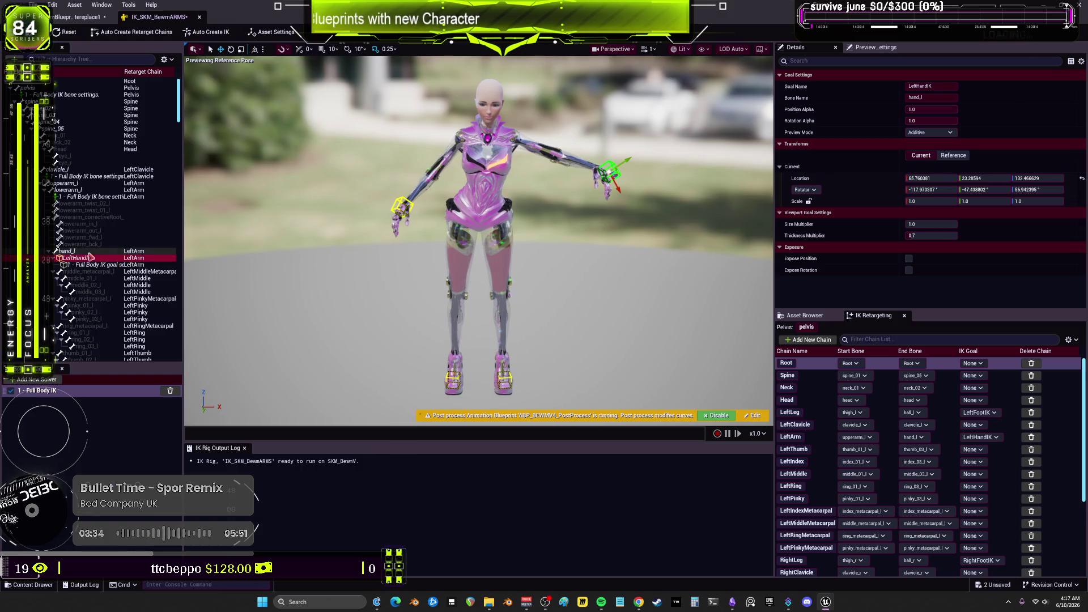
{"action": "left_click", "coordinate": [96, 198]}
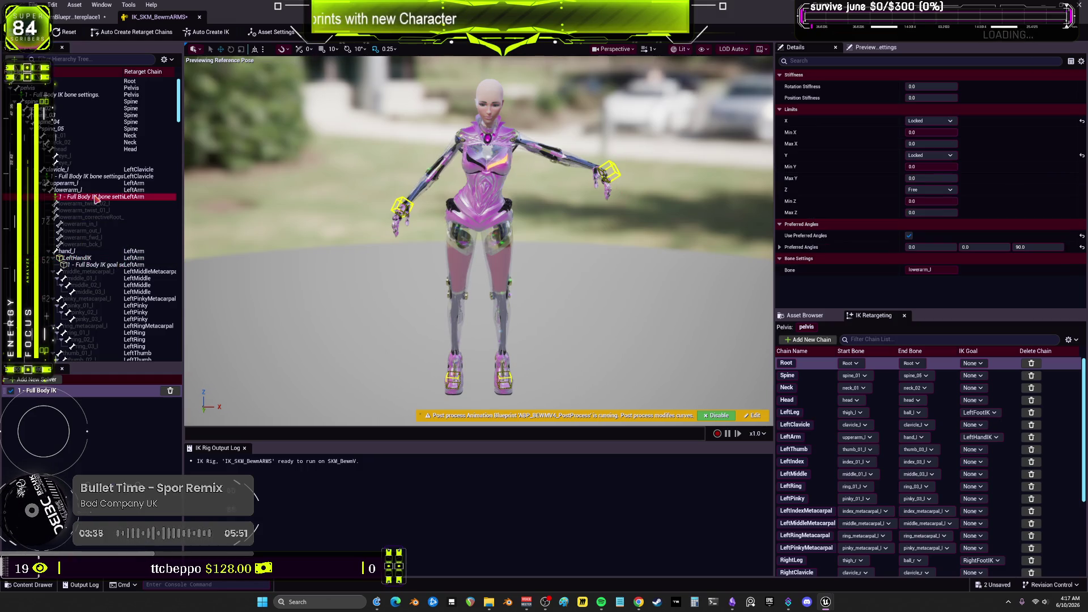
{"action": "left_click", "coordinate": [91, 176]}
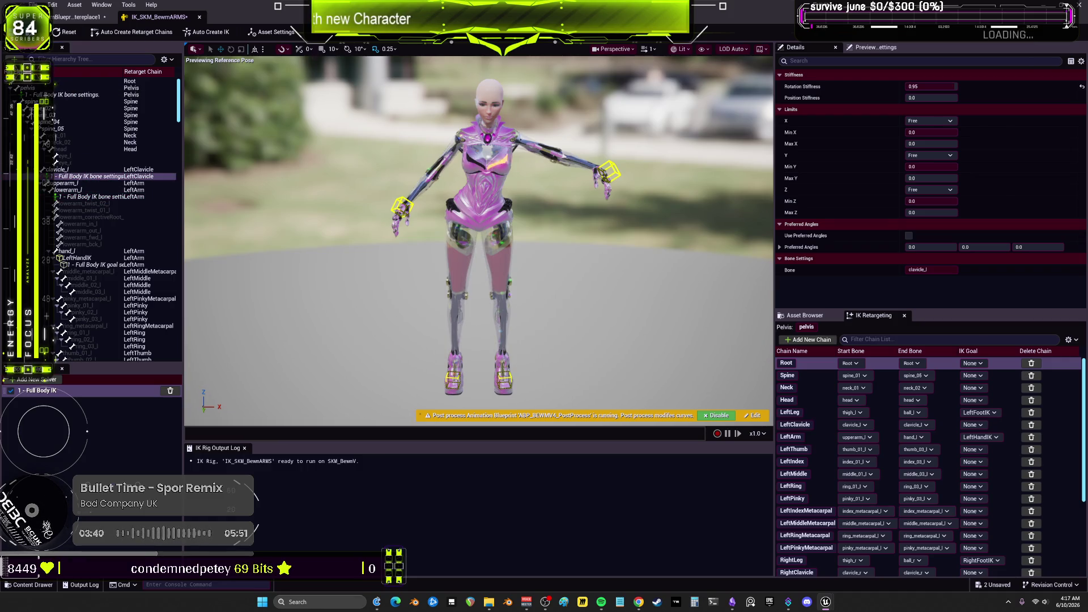
Expose position and rotation on the LeftHandIK goal in IK_SKM_BewmARMS
{"action": "left_click", "coordinate": [83, 18]}
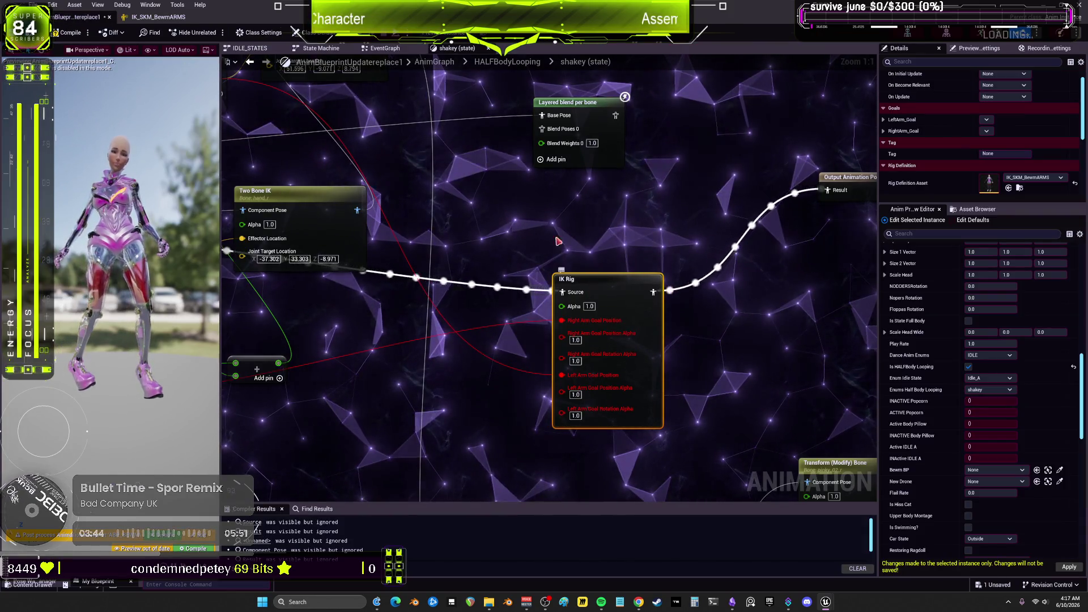
{"action": "left_click", "coordinate": [170, 17]}
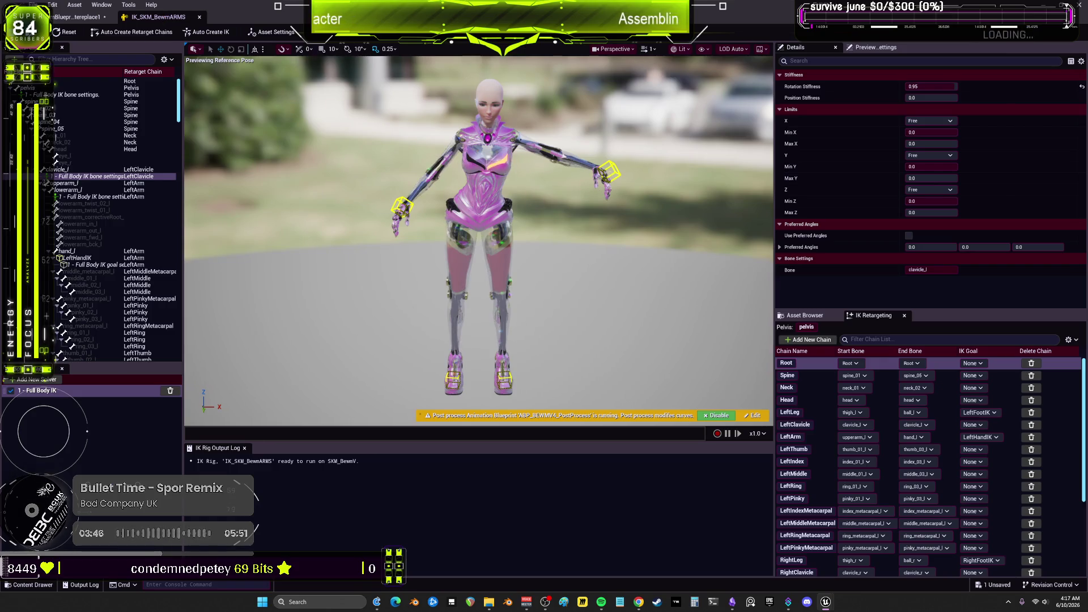
{"action": "left_click", "coordinate": [609, 170]}
{"action": "left_click", "coordinate": [909, 270]}
{"action": "left_click", "coordinate": [908, 258]}
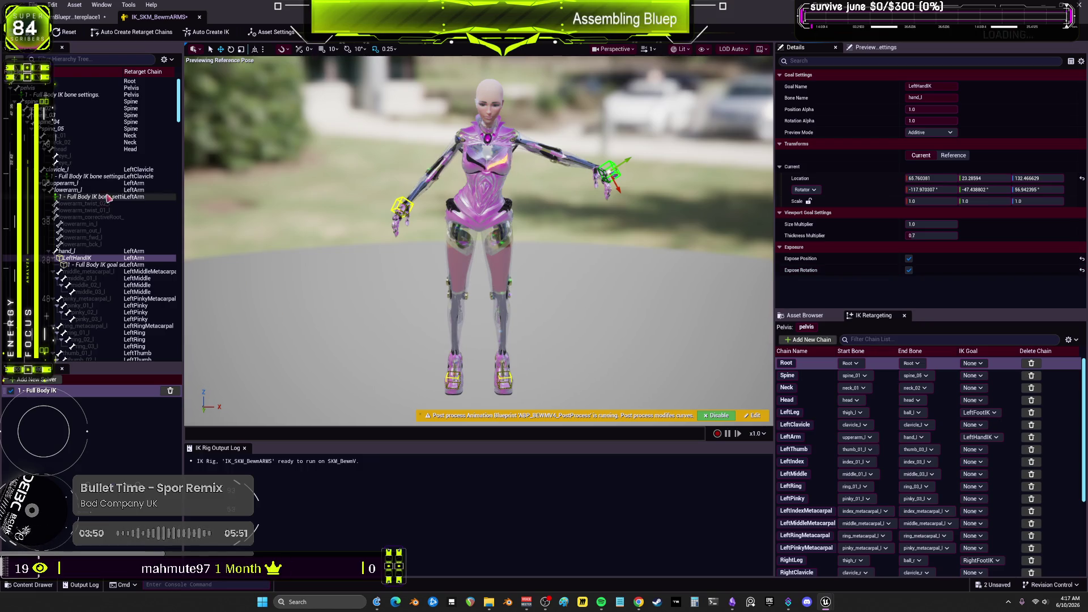
Expose position and rotation on the RightHandIK goal and save the IK rig asset
{"action": "scroll", "coordinate": [108, 198], "scroll_direction": "down", "scroll_amount": 10}
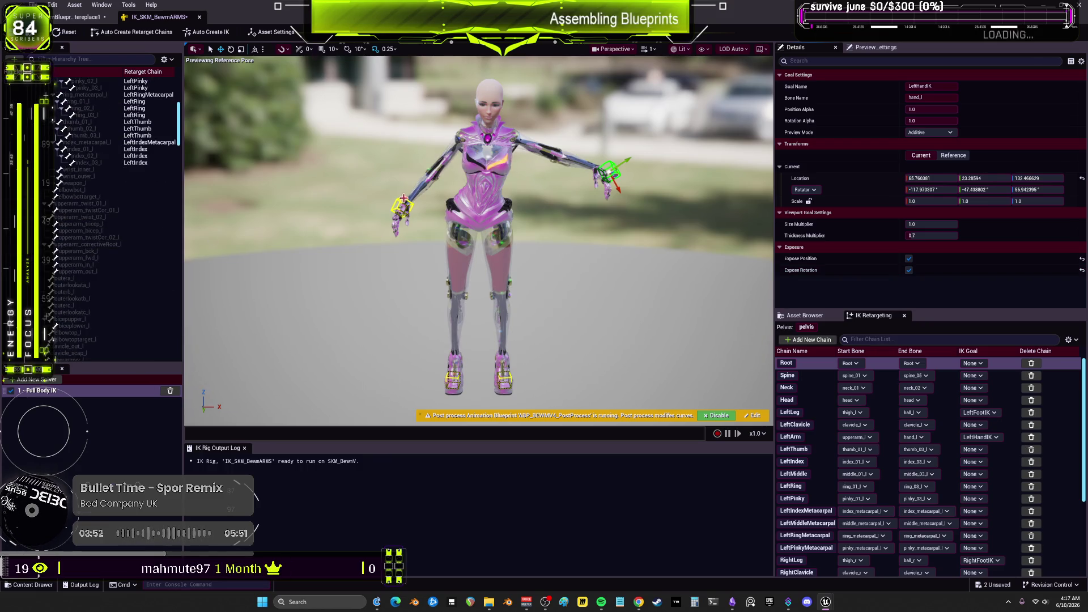
{"action": "left_click", "coordinate": [404, 199]}
{"action": "left_click", "coordinate": [909, 258]}
{"action": "left_click", "coordinate": [908, 270]}
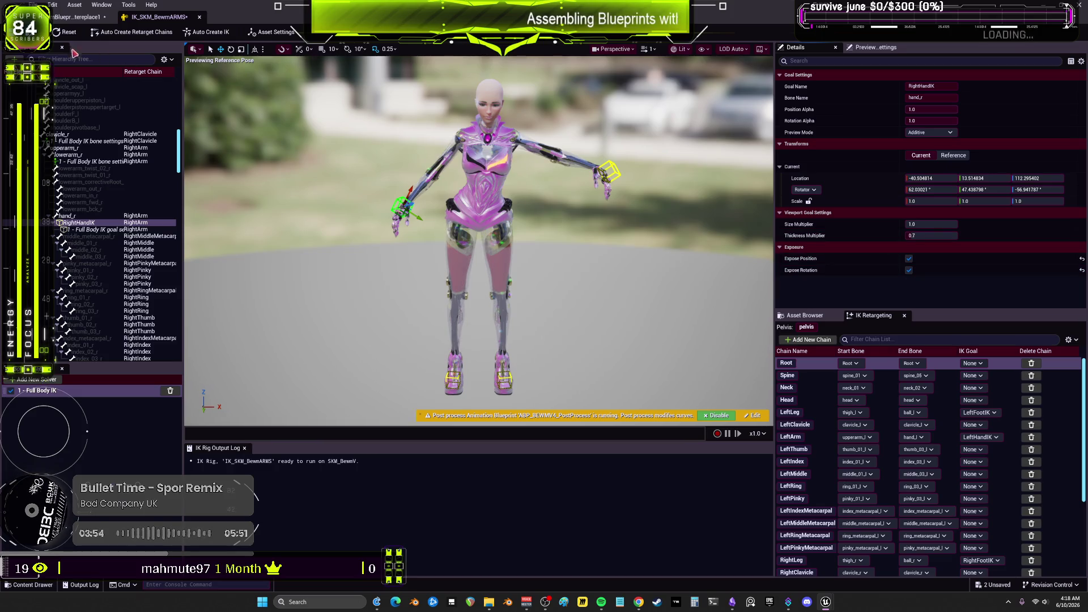
{"action": "key", "text": "ctrl+s"}
{"action": "left_click", "coordinate": [83, 20]}
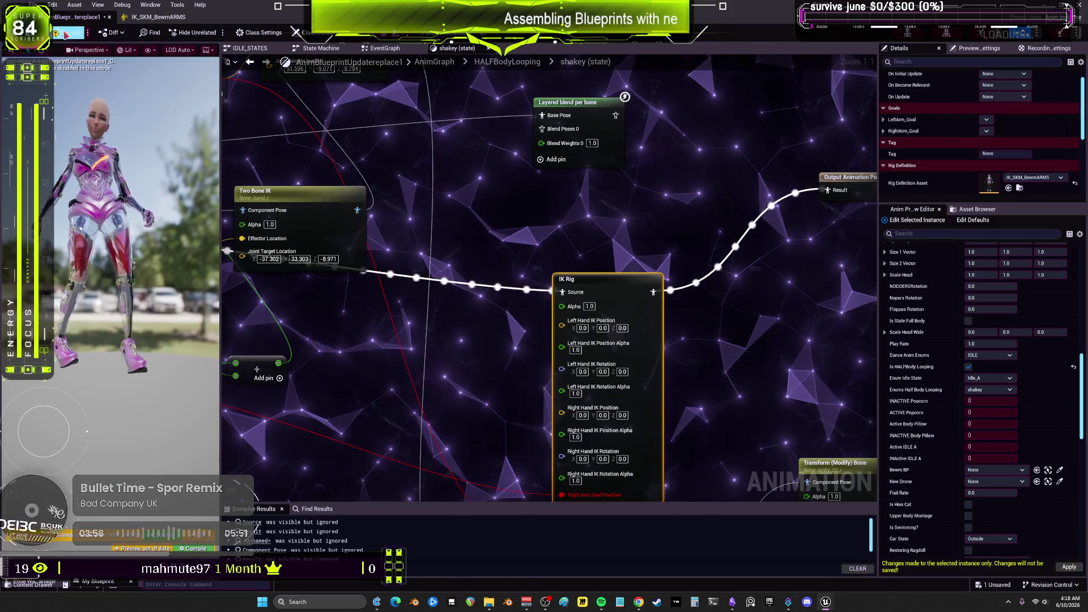
Break the stale Right Arm Goal Position link and refresh the IK Rig node to drop old pins
{"action": "mouse_move", "coordinate": [713, 358]}
{"action": "left_mouse_down"}
{"action": "mouse_move", "coordinate": [707, 323]}
{"action": "mouse_move", "coordinate": [775, 302]}
{"action": "mouse_move", "coordinate": [645, 273]}
{"action": "left_mouse_up"}
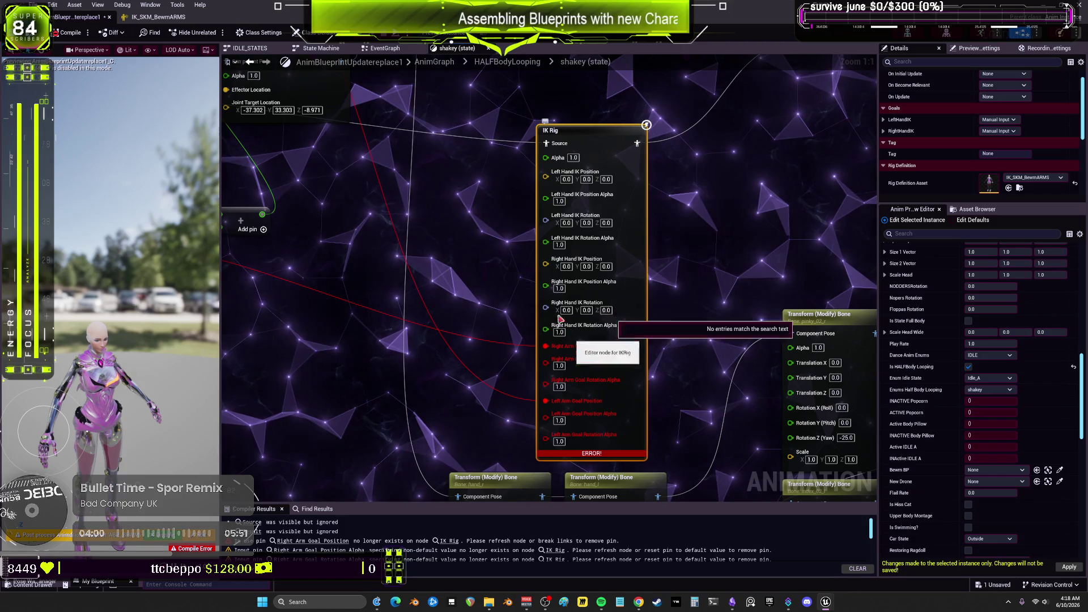
{"action": "left_click", "coordinate": [546, 347], "text": "alt"}
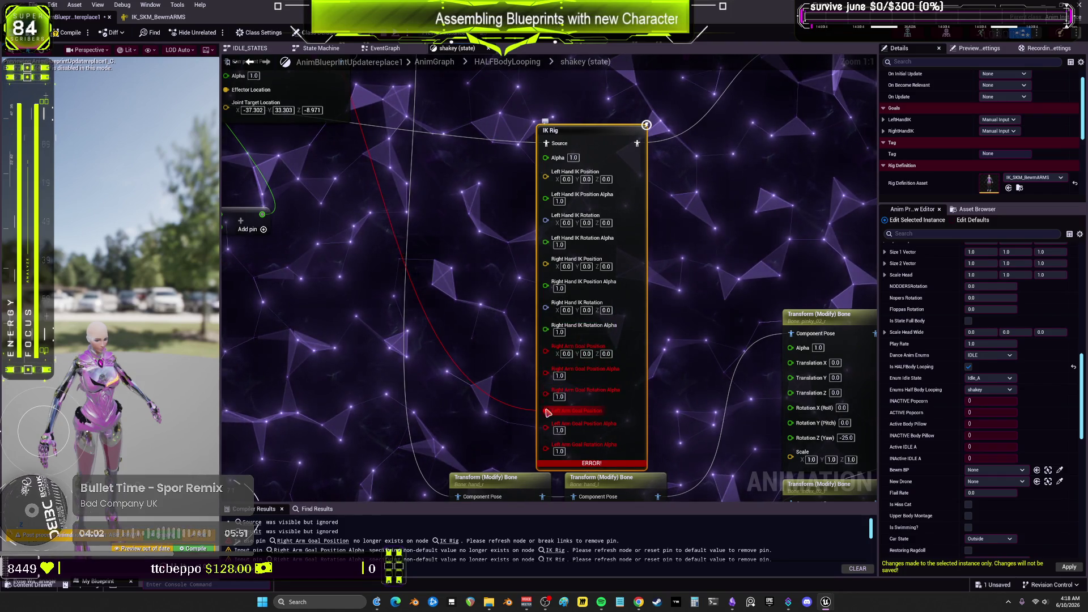
{"action": "right_click", "coordinate": [605, 142]}
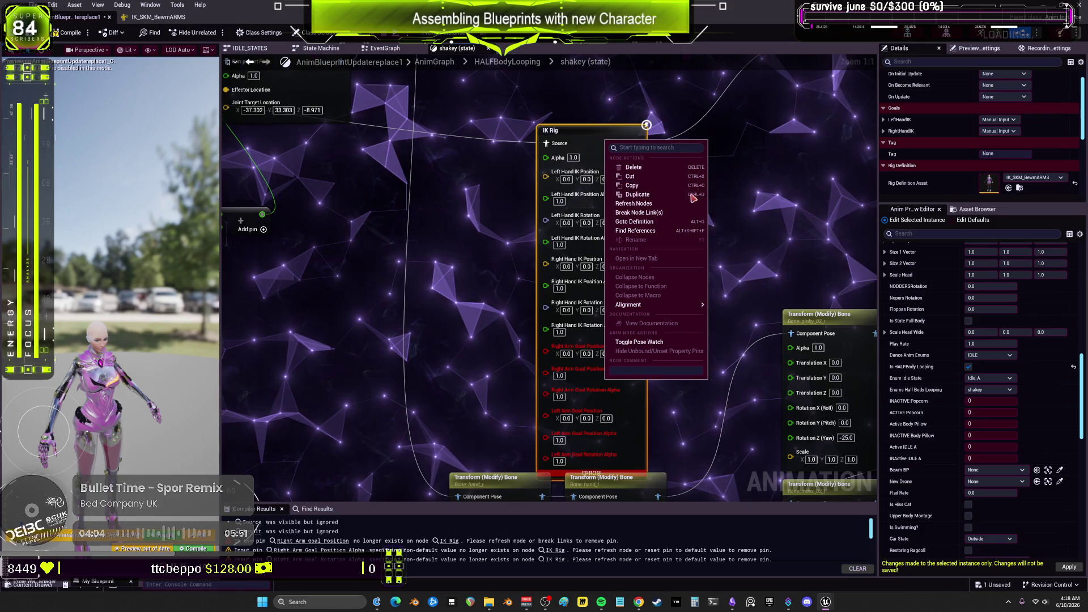
{"action": "left_click", "coordinate": [650, 205]}
{"action": "scroll", "coordinate": [615, 290], "scroll_direction": "down", "scroll_amount": 2}
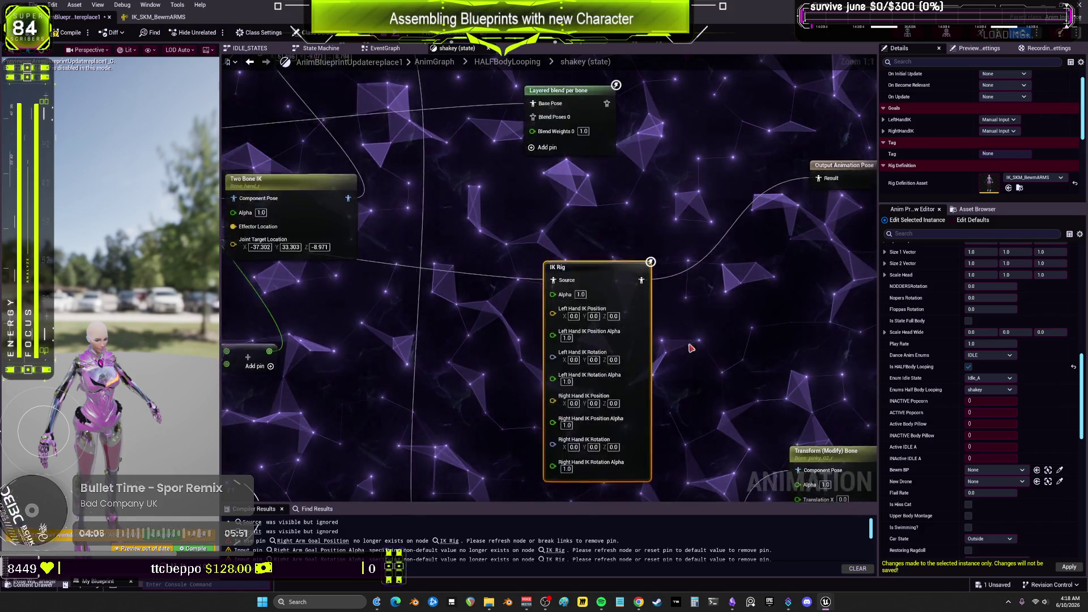
{"action": "left_click_drag", "start_coordinate": [616, 290], "coordinate": [615, 254]}
{"action": "mouse_move", "coordinate": [471, 278]}
{"action": "left_mouse_down"}
{"action": "mouse_move", "coordinate": [483, 211]}
{"action": "mouse_move", "coordinate": [448, 225]}
{"action": "mouse_move", "coordinate": [440, 265]}
{"action": "left_mouse_up"}
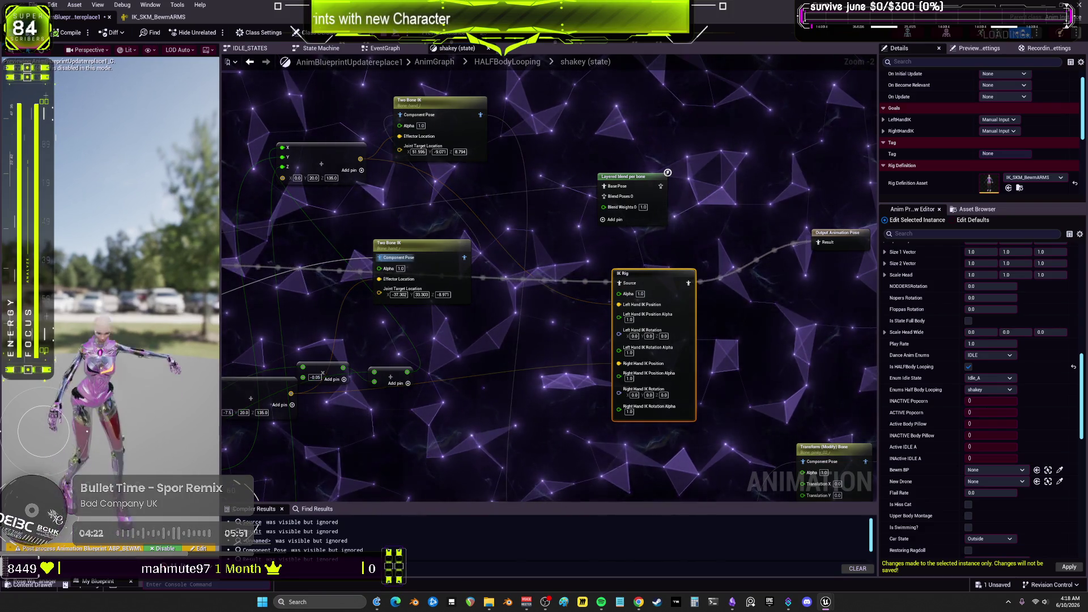
Face the preview camera toward the character and center the Two Bone IK and IK Rig nodes
{"action": "left_click_drag", "start_coordinate": [179, 309], "coordinate": [142, 309]}
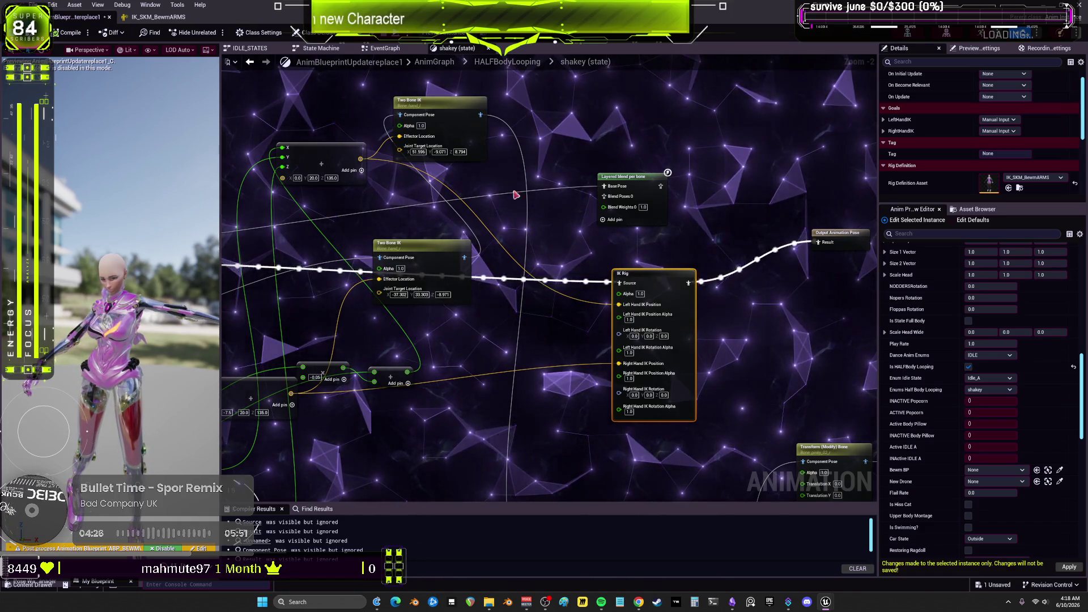
{"action": "scroll", "coordinate": [606, 142], "scroll_direction": "down", "scroll_amount": 2}
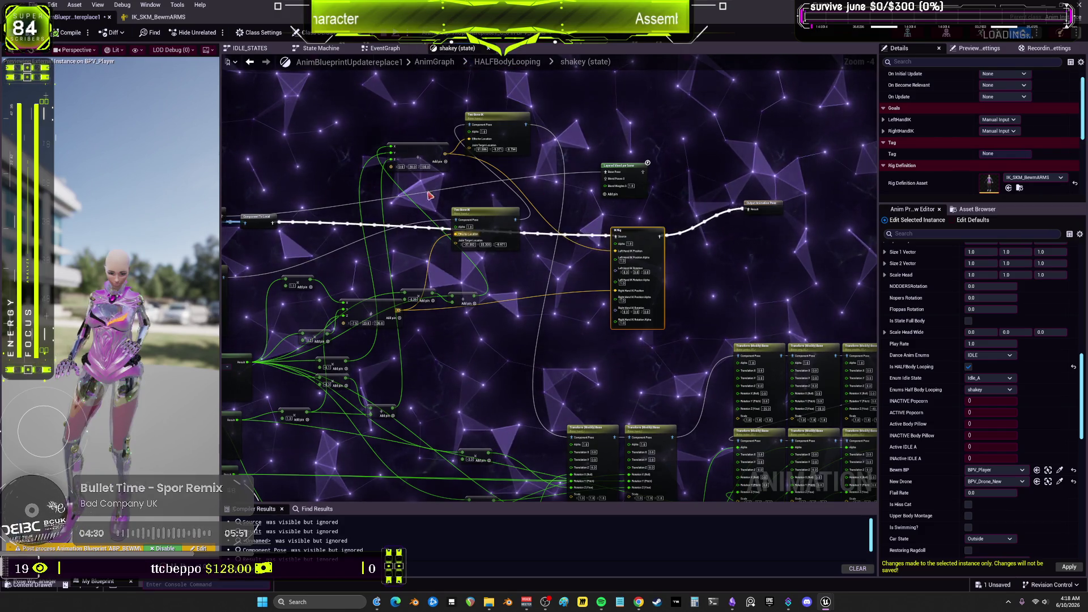
{"action": "scroll", "coordinate": [608, 281], "scroll_direction": "up", "scroll_amount": 2}
{"action": "scroll", "coordinate": [527, 286], "scroll_direction": "down", "scroll_amount": 2}
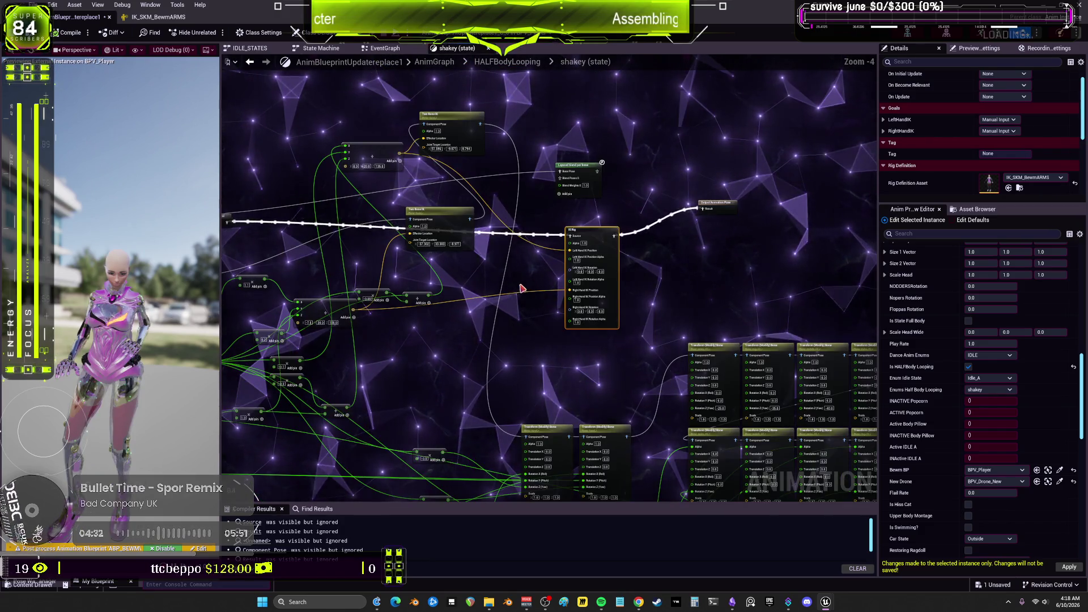
{"action": "scroll", "coordinate": [503, 288], "scroll_direction": "up", "scroll_amount": 4}
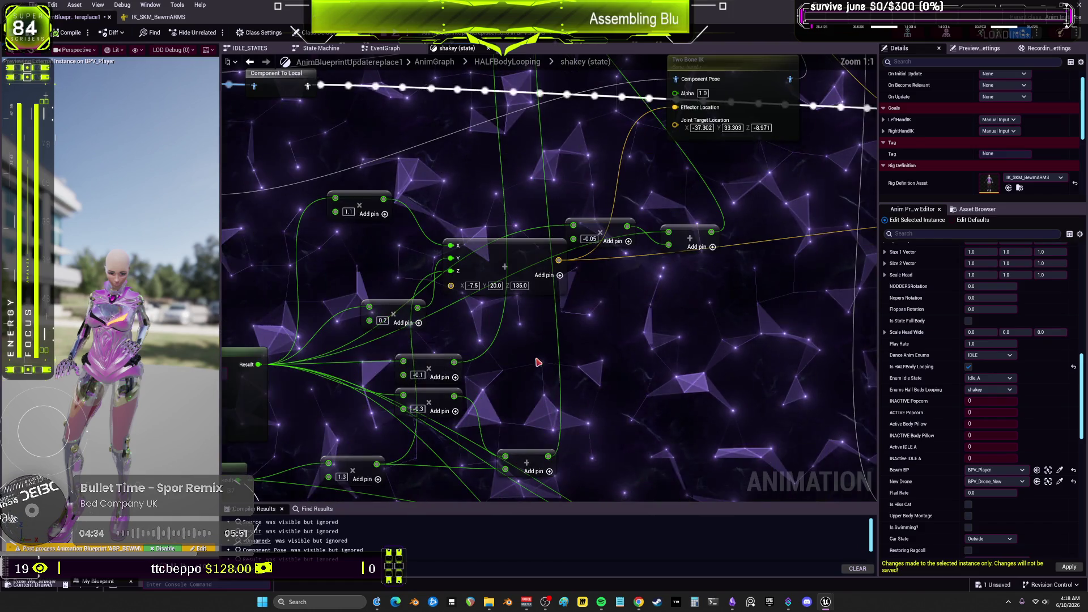
{"action": "mouse_move", "coordinate": [535, 359]}
{"action": "left_mouse_down"}
{"action": "mouse_move", "coordinate": [542, 385]}
{"action": "mouse_move", "coordinate": [417, 379]}
{"action": "left_mouse_up"}
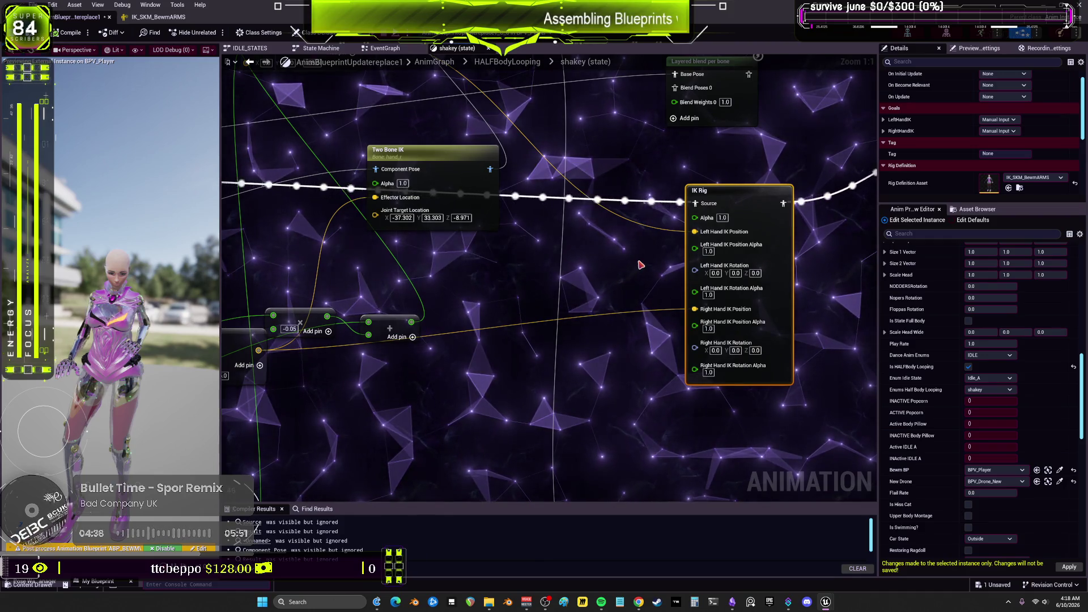
{"action": "left_click_drag", "start_coordinate": [636, 265], "coordinate": [536, 262]}
{"action": "scroll", "coordinate": [535, 262], "scroll_direction": "down", "scroll_amount": 2}
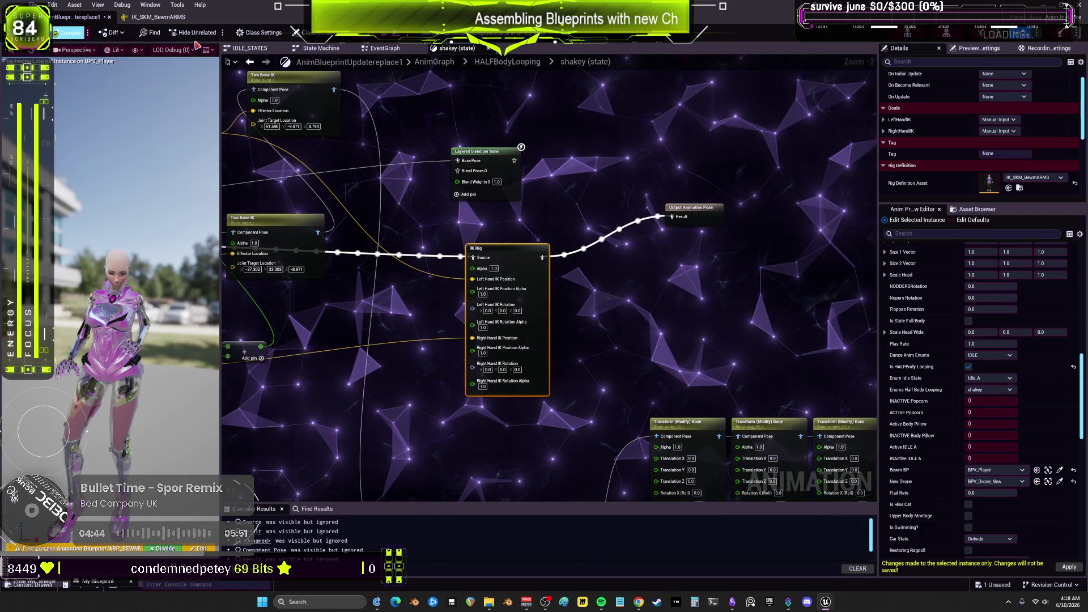
Move the Component To Local node up and right, then center the IK Rig node
{"action": "left_click", "coordinate": [164, 17]}
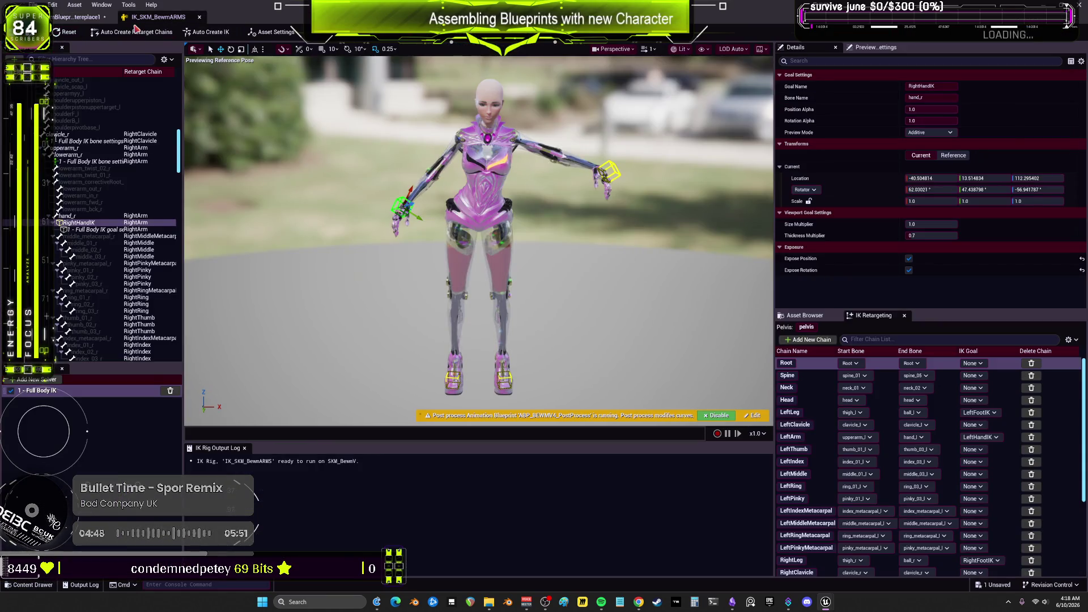
{"action": "left_click", "coordinate": [76, 17]}
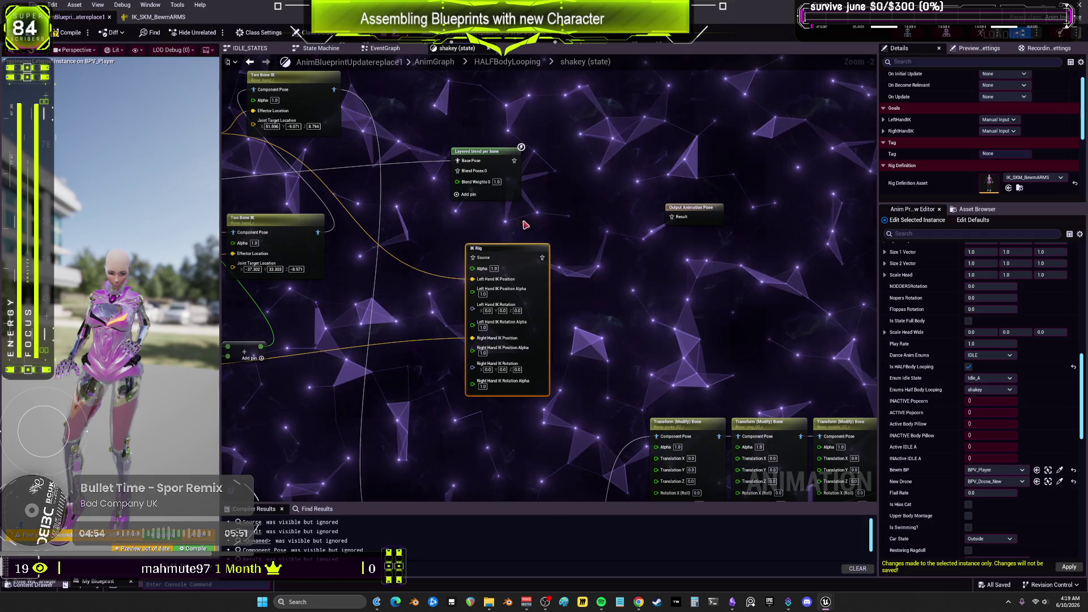
{"action": "scroll", "coordinate": [595, 234], "scroll_direction": "down", "scroll_amount": 3}
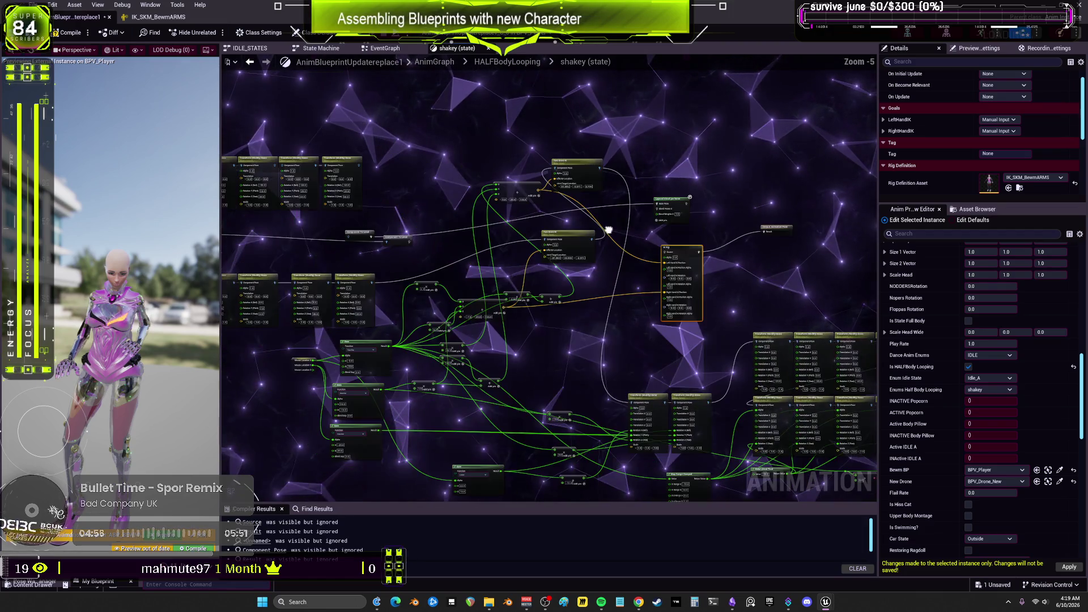
{"action": "scroll", "coordinate": [311, 228], "scroll_direction": "up", "scroll_amount": 2}
{"action": "left_click_drag", "start_coordinate": [311, 228], "coordinate": [474, 205]}
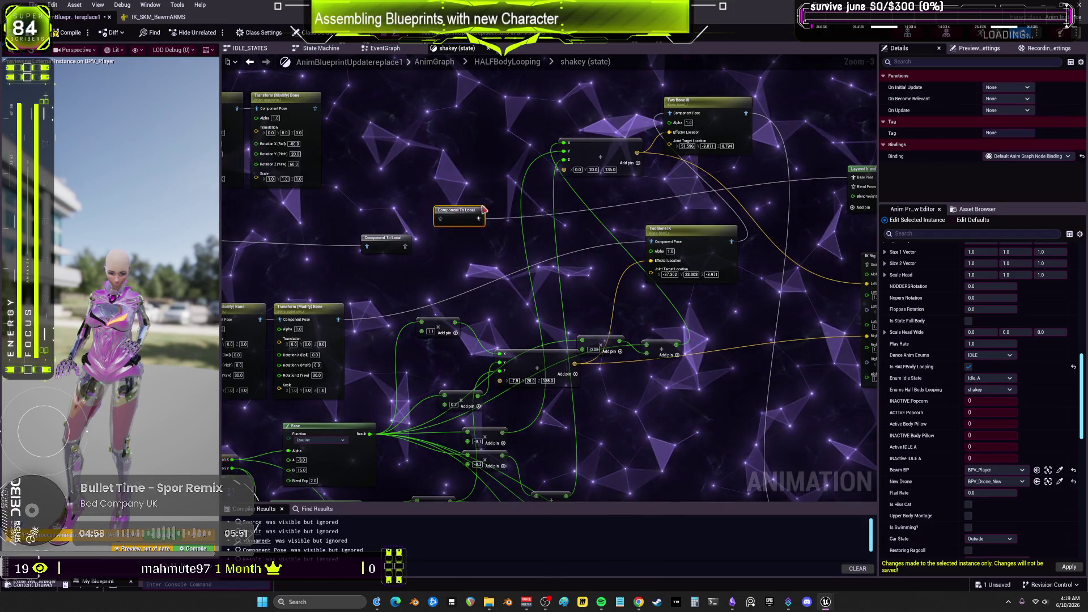
{"action": "scroll", "coordinate": [475, 206], "scroll_direction": "down", "scroll_amount": 3}
{"action": "scroll", "coordinate": [434, 238], "scroll_direction": "up", "scroll_amount": 3}
{"action": "scroll", "coordinate": [434, 239], "scroll_direction": "down", "scroll_amount": 2}
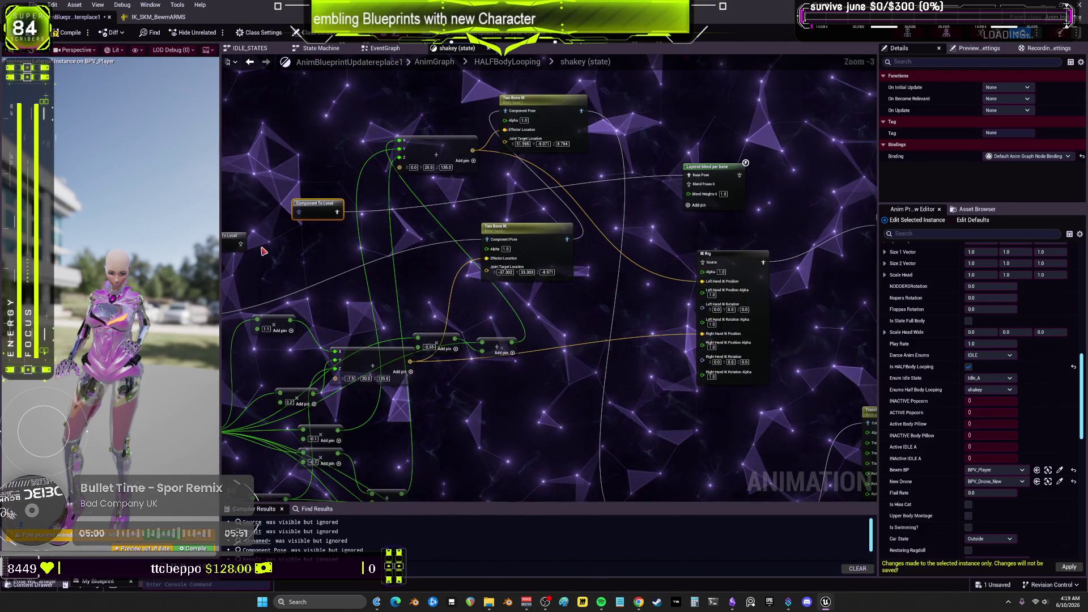
{"action": "scroll", "coordinate": [424, 231], "scroll_direction": "up", "scroll_amount": 2}
{"action": "scroll", "coordinate": [424, 230], "scroll_direction": "down", "scroll_amount": 2}
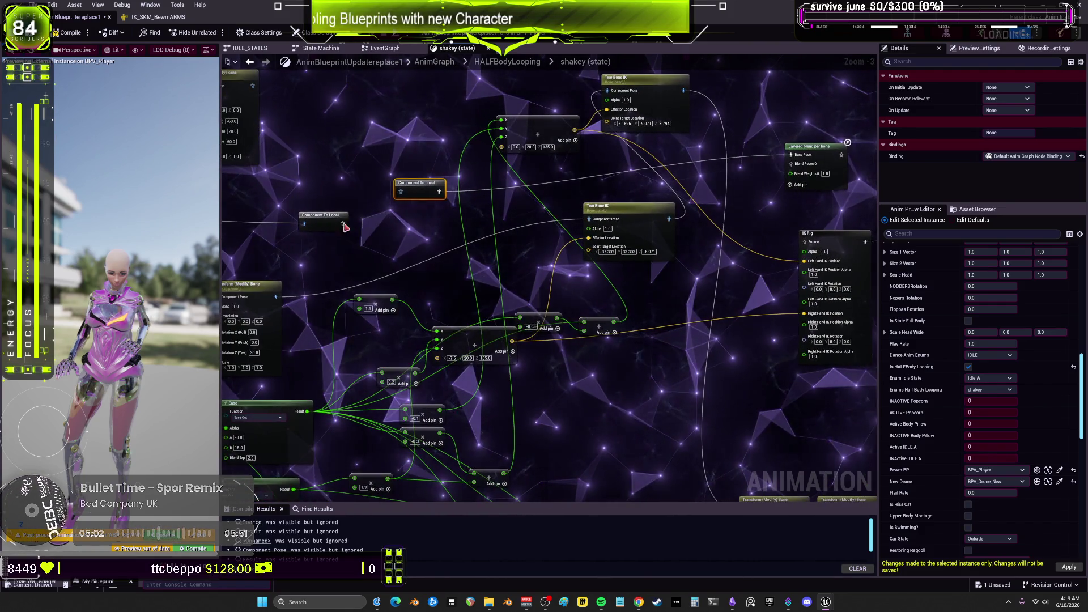
{"action": "scroll", "coordinate": [786, 280], "scroll_direction": "up", "scroll_amount": 2}
{"action": "left_click_drag", "start_coordinate": [839, 211], "coordinate": [592, 206]}
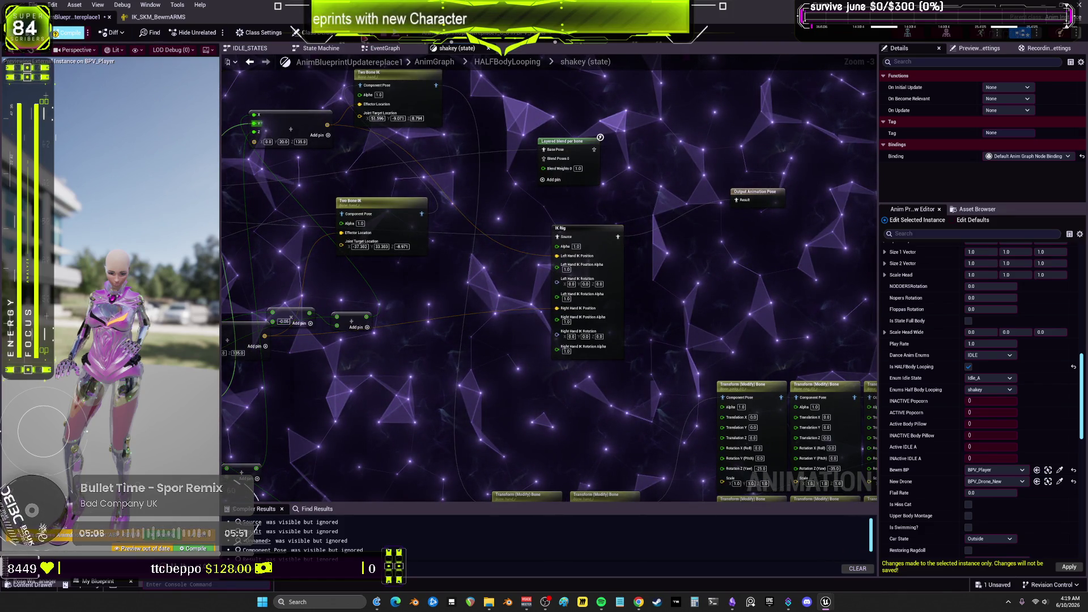
Compile the animation blueprint and float its editor aside to uncover the level
{"action": "left_click", "coordinate": [68, 32]}
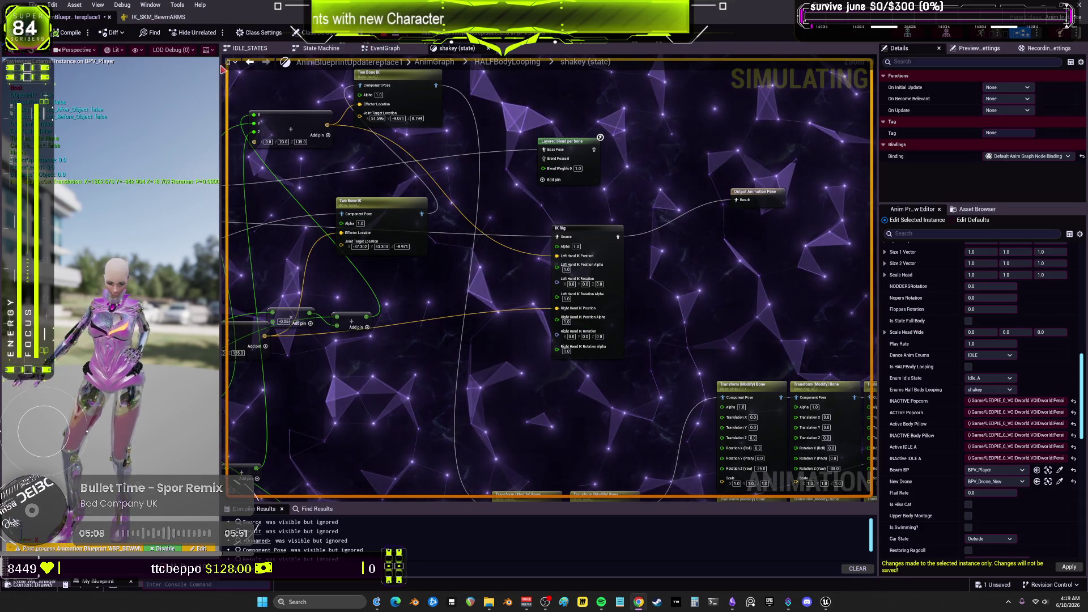
{"action": "mouse_move", "coordinate": [709, 17]}
{"action": "left_mouse_down"}
{"action": "mouse_move", "coordinate": [709, 125]}
{"action": "mouse_move", "coordinate": [593, 169]}
{"action": "mouse_move", "coordinate": [201, 176]}
{"action": "left_mouse_up"}
{"action": "left_click_drag", "start_coordinate": [363, 147], "coordinate": [935, 136]}
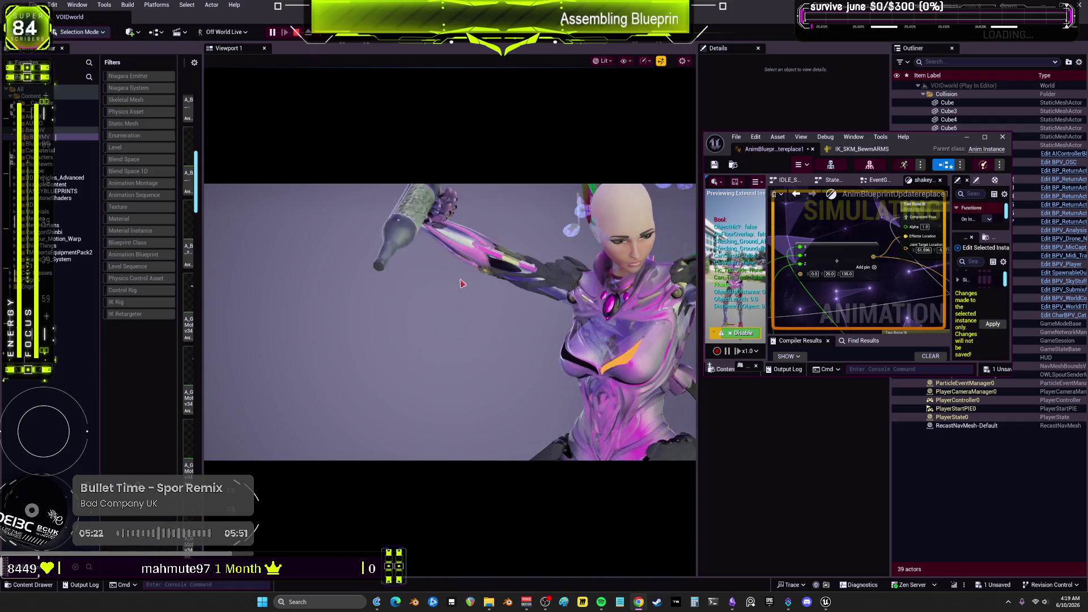
Test the character in Play In Editor, stop the session, and re-maximize the blueprint editor
{"action": "left_click", "coordinate": [510, 279]}
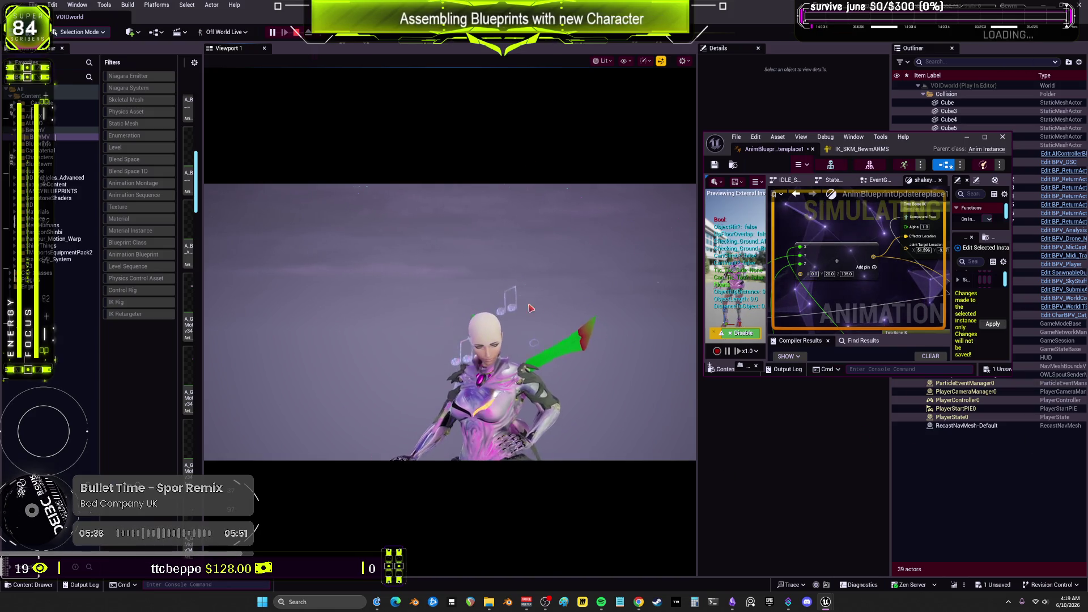
{"action": "left_click", "coordinate": [530, 308]}
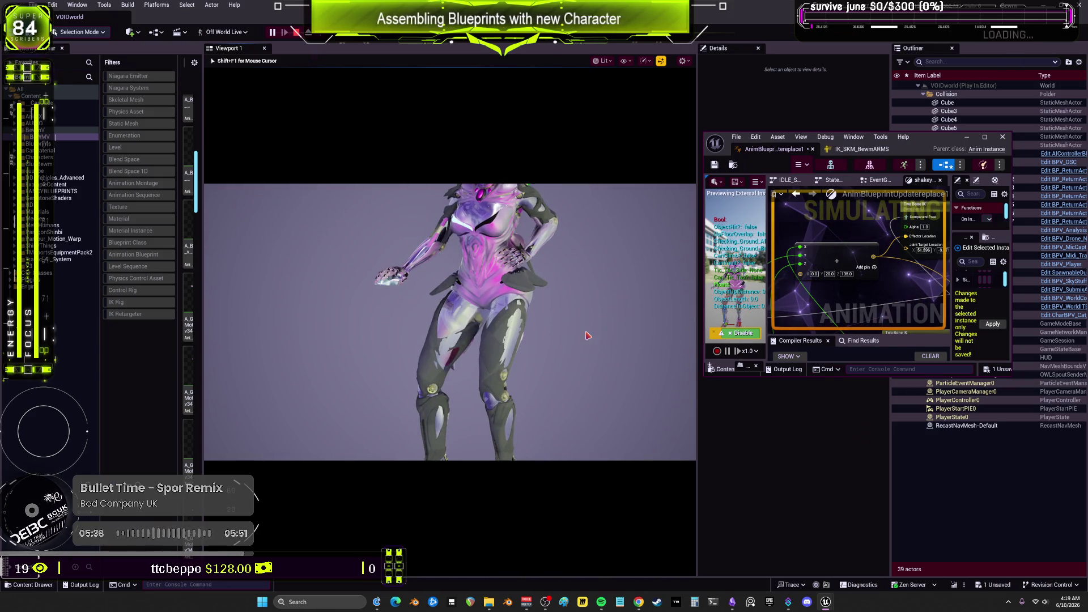
{"action": "key", "text": "Escape"}
{"action": "left_click", "coordinate": [984, 137]}
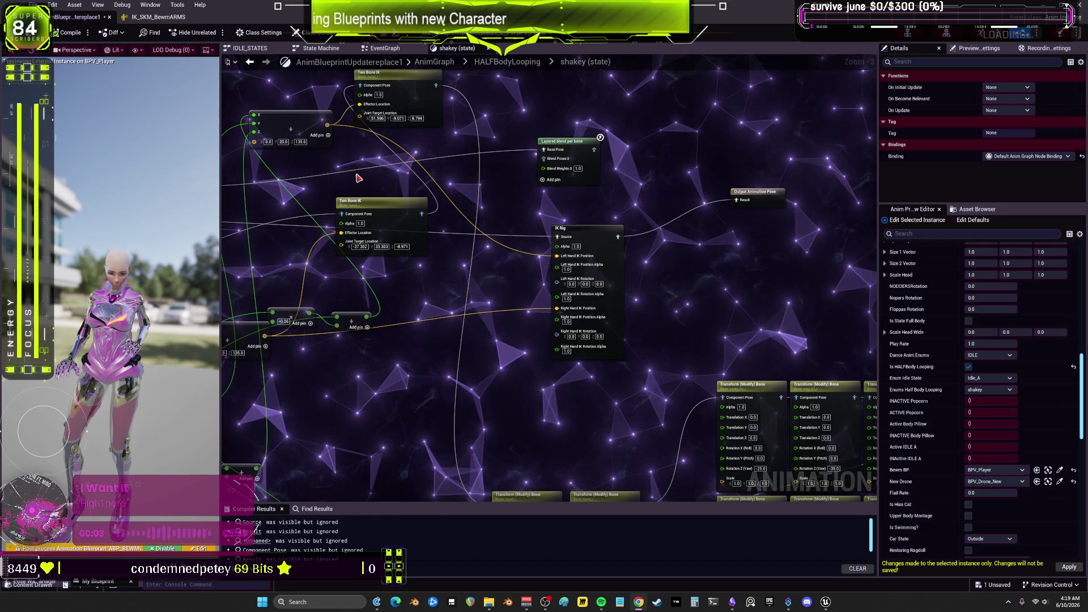
{"action": "scroll", "coordinate": [611, 283], "scroll_direction": "up", "scroll_amount": 3}
Select the IK Rig node, widen its settings panel, and expand the LeftHandIK and RightHandIK goals
{"action": "left_click", "coordinate": [611, 282]}
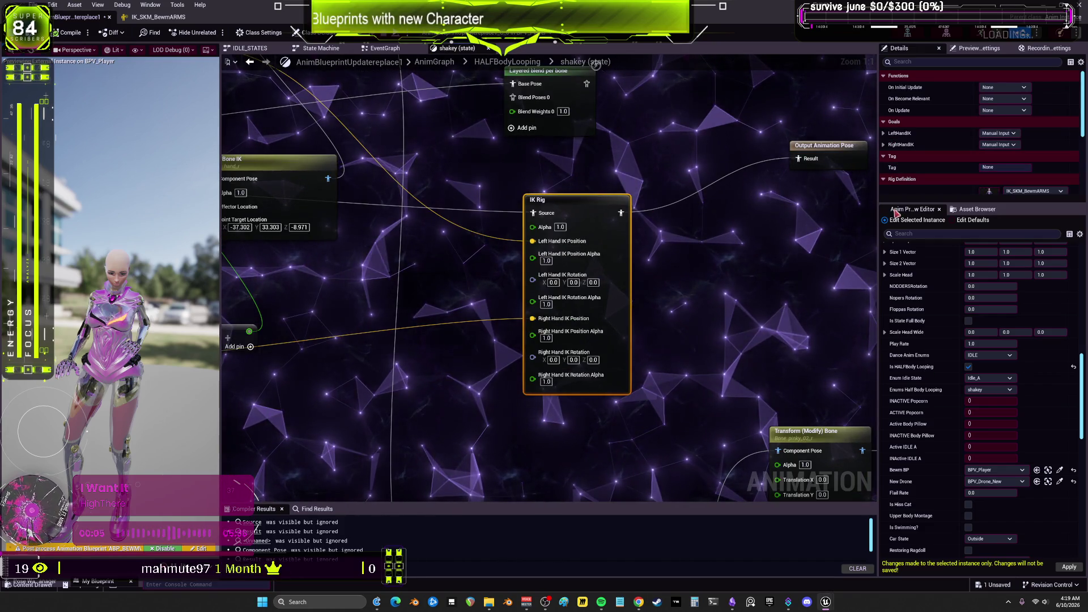
{"action": "left_click_drag", "start_coordinate": [896, 207], "coordinate": [896, 404]}
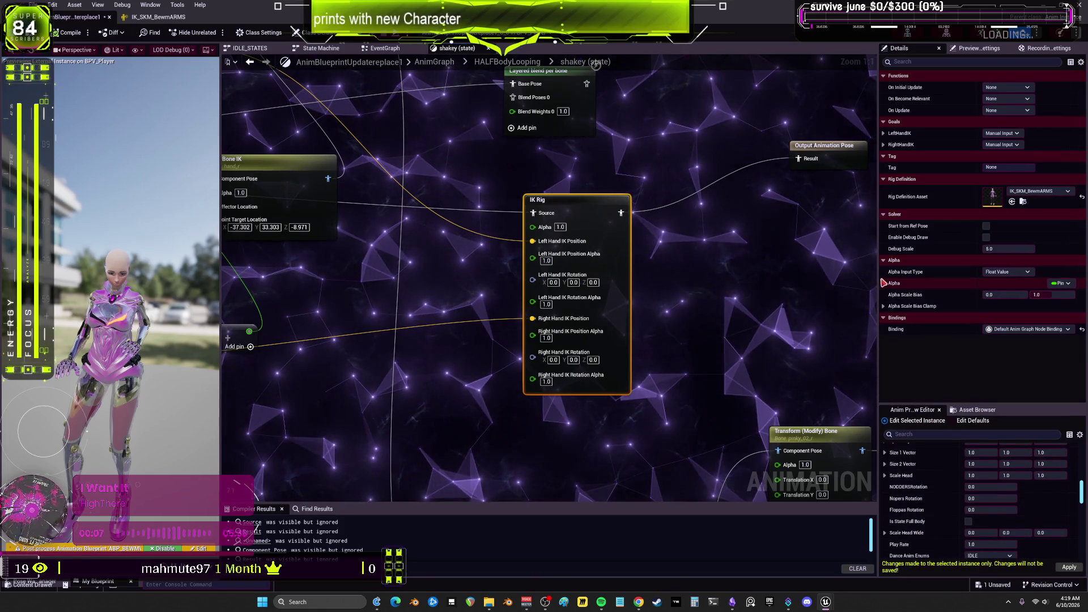
{"action": "left_click_drag", "start_coordinate": [883, 282], "coordinate": [682, 282]}
{"action": "left_click", "coordinate": [704, 144]}
{"action": "left_click", "coordinate": [703, 133]}
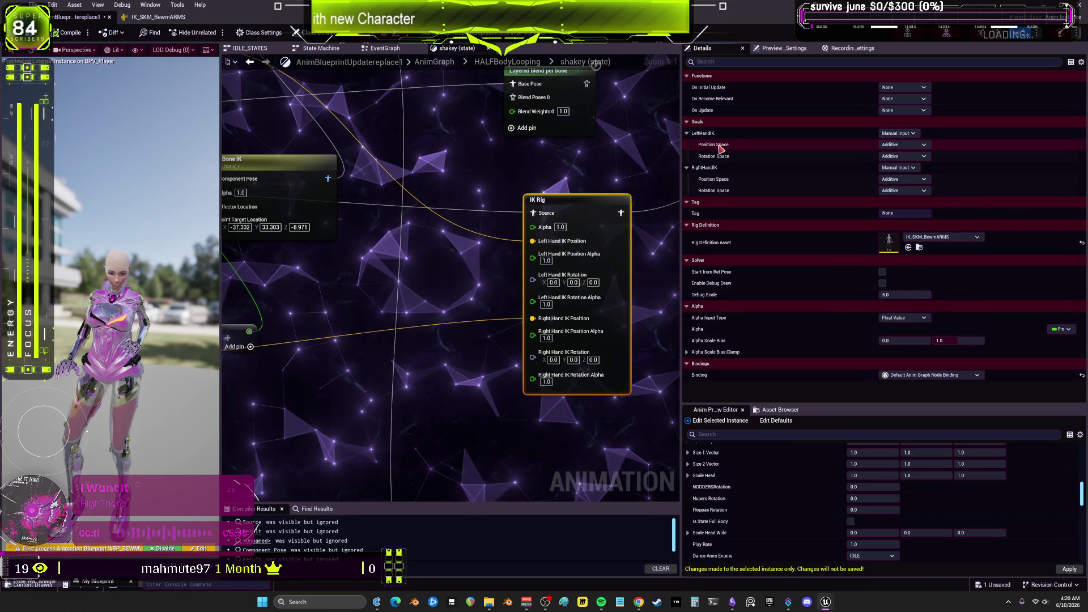
{"action": "left_click", "coordinate": [916, 146]}
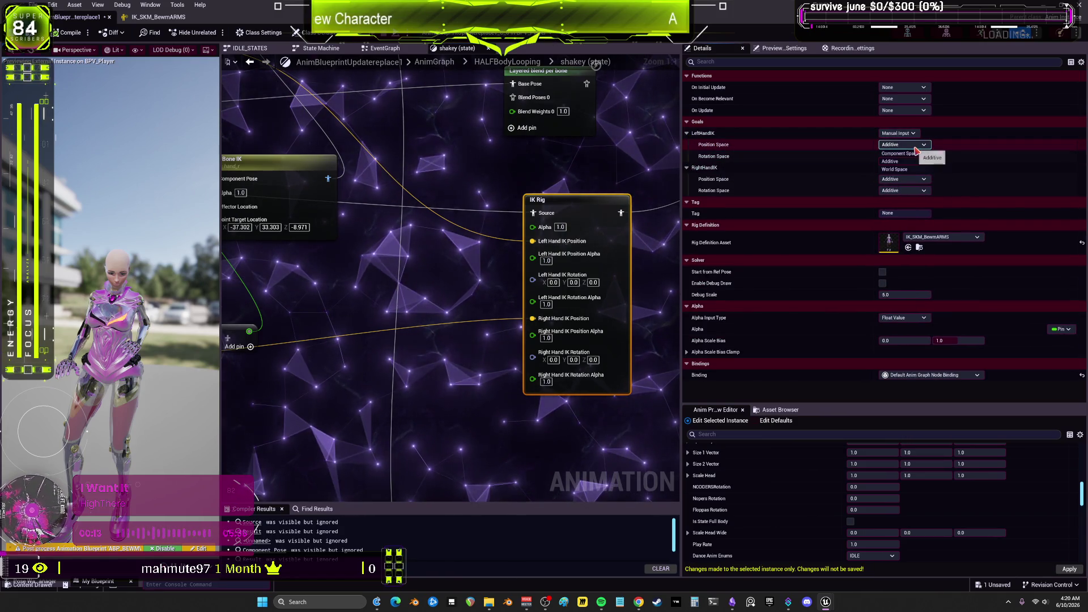
{"action": "left_click", "coordinate": [910, 134]}
{"action": "left_click", "coordinate": [913, 134]}
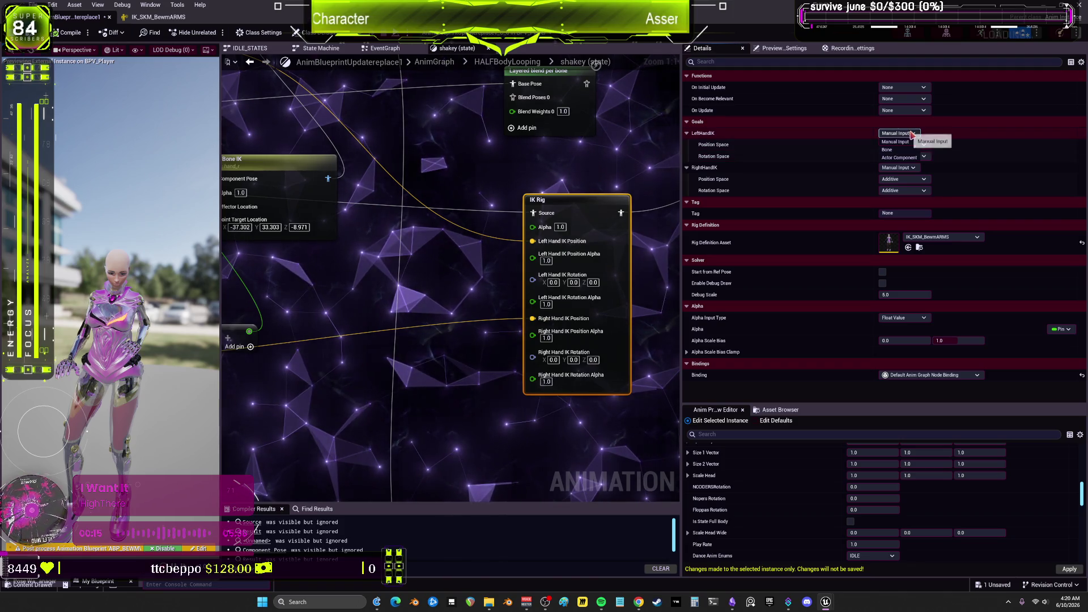
{"action": "left_click", "coordinate": [914, 136]}
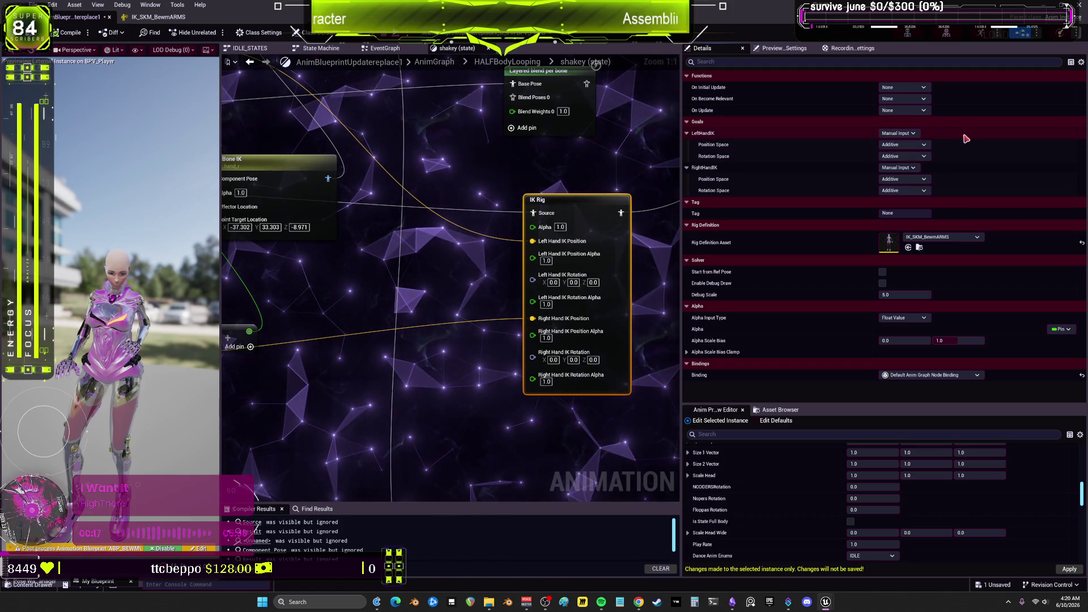
{"action": "mouse_move", "coordinate": [712, 148]}
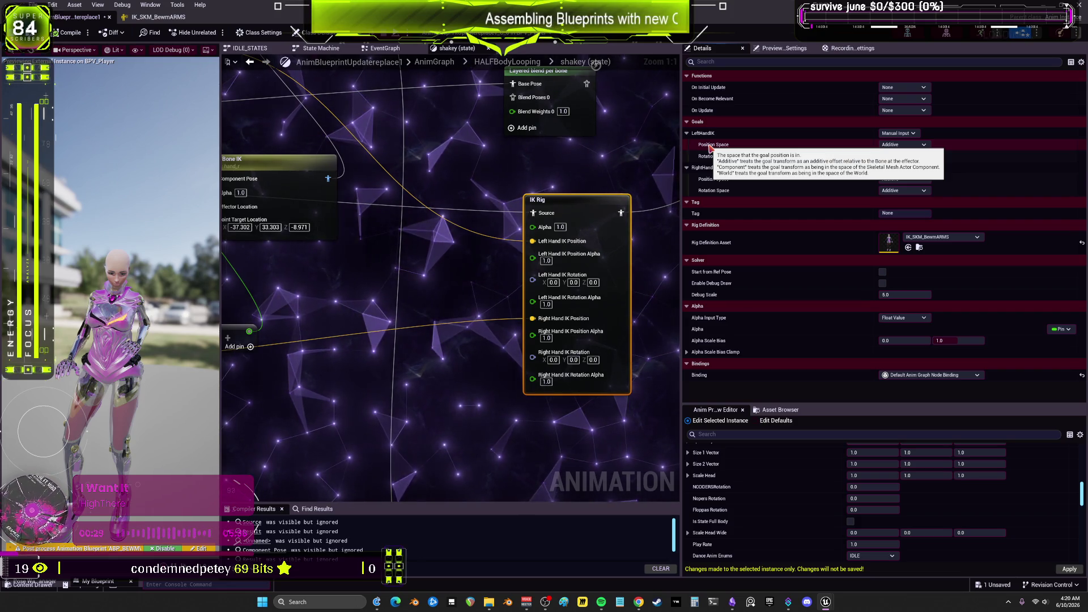
Set the position space of both LeftHandIK and RightHandIK to Component Space
{"action": "left_click", "coordinate": [919, 145]}
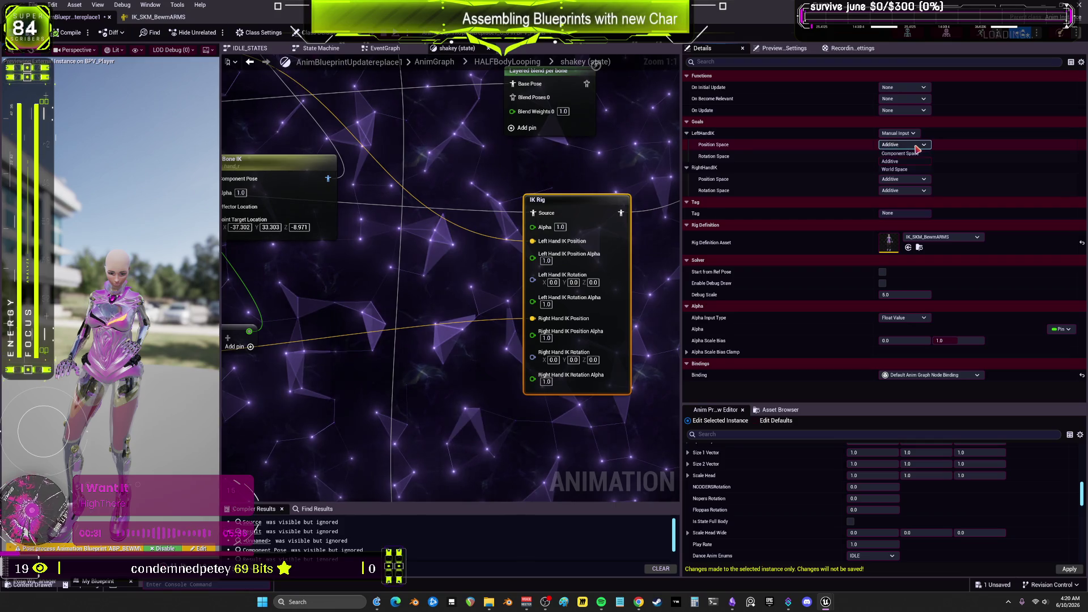
{"action": "left_click", "coordinate": [902, 154]}
{"action": "left_click", "coordinate": [919, 179]}
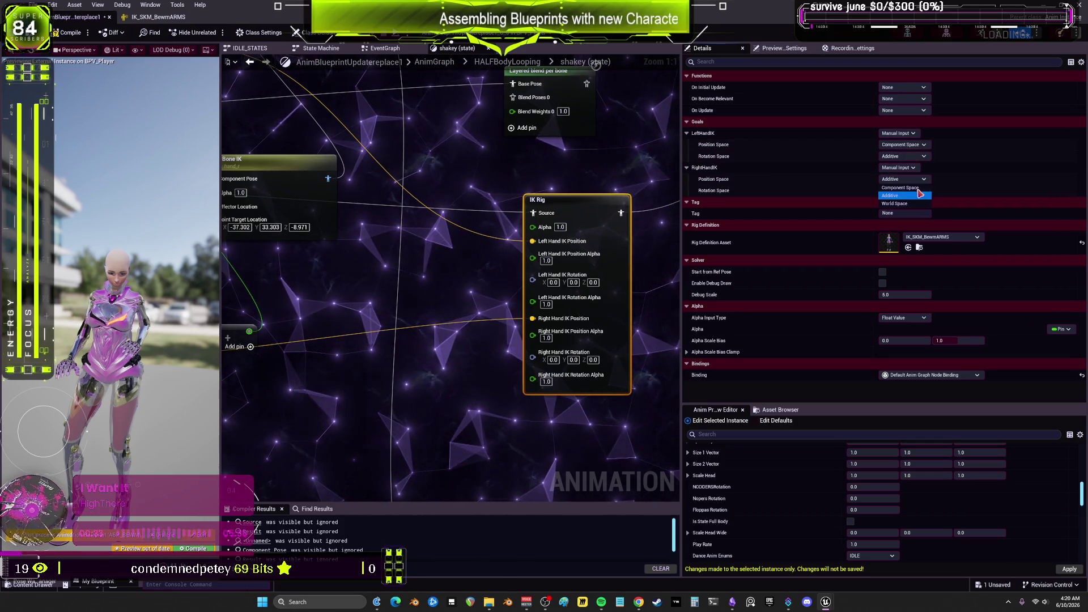
{"action": "left_click", "coordinate": [901, 189]}
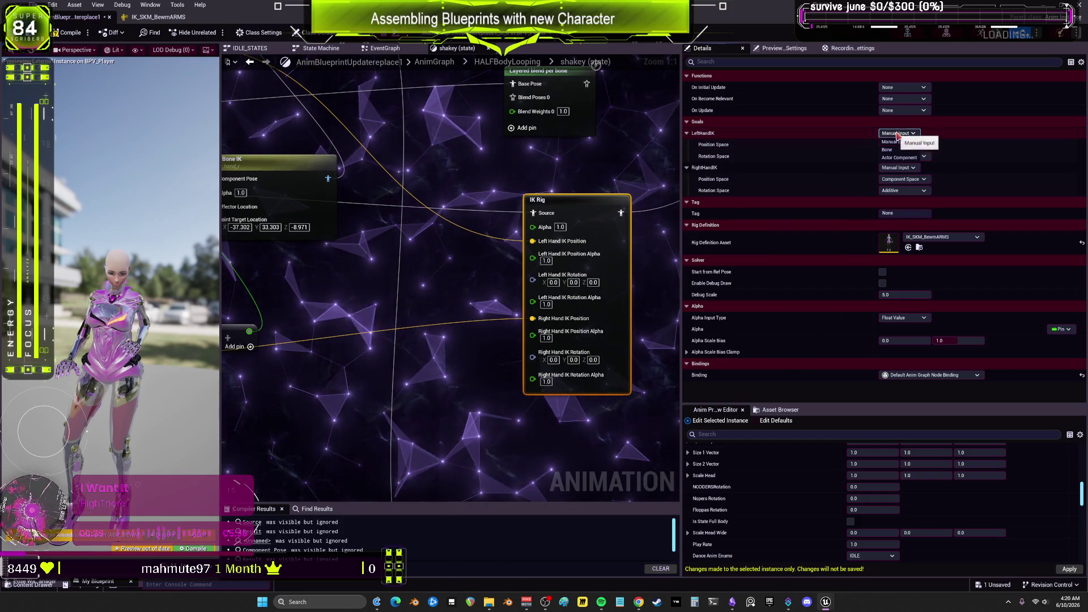
Undo the last change and set the LeftHandIK goal's source back to Manual Input
{"action": "key", "text": "ctrl+z"}
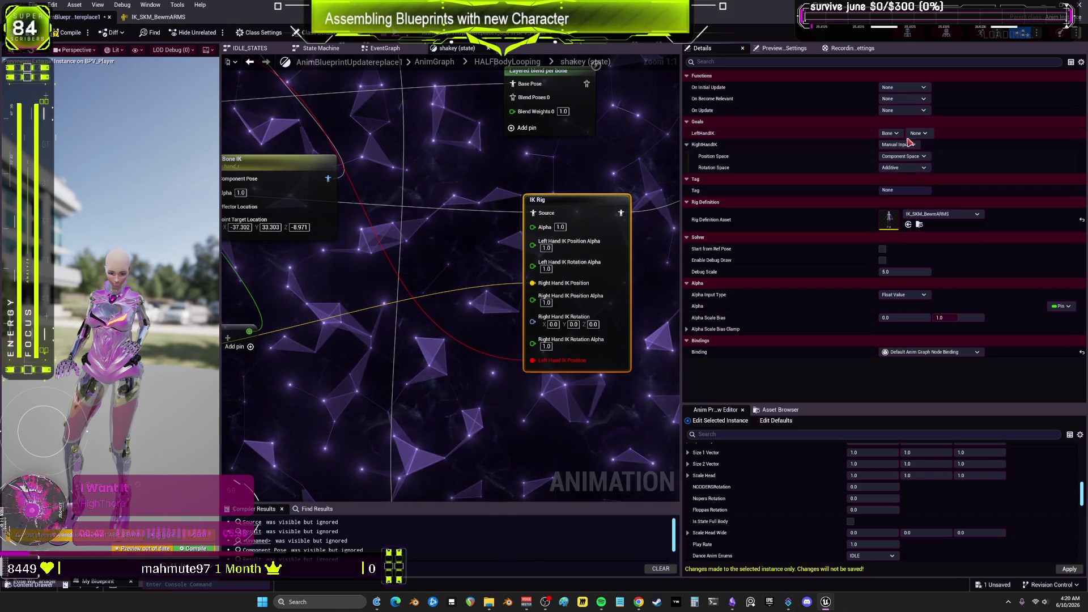
{"action": "left_click", "coordinate": [925, 134]}
{"action": "left_click", "coordinate": [926, 135]}
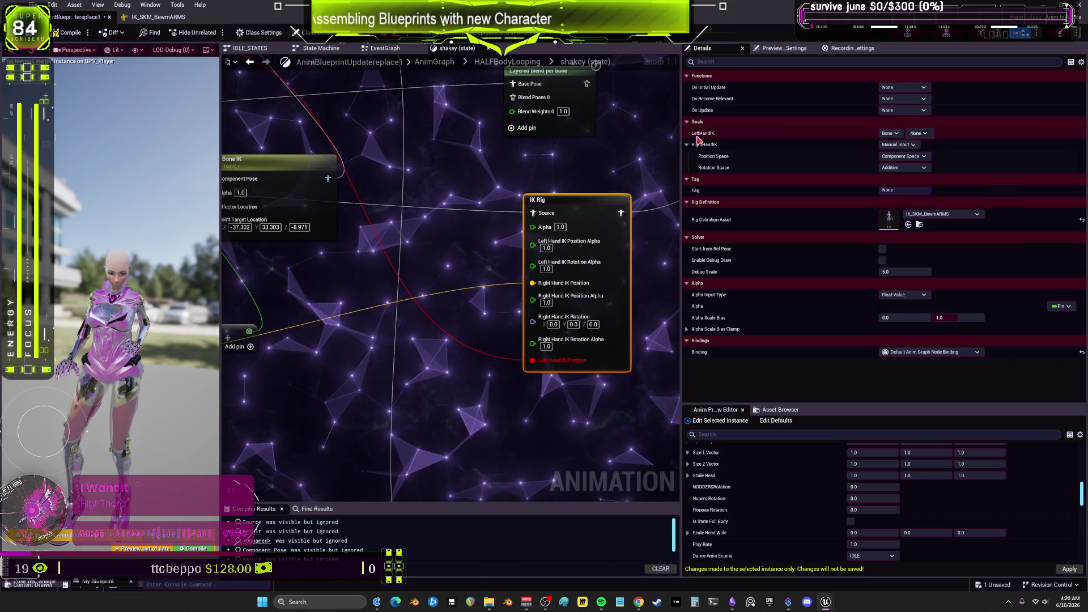
{"action": "left_click", "coordinate": [902, 135]}
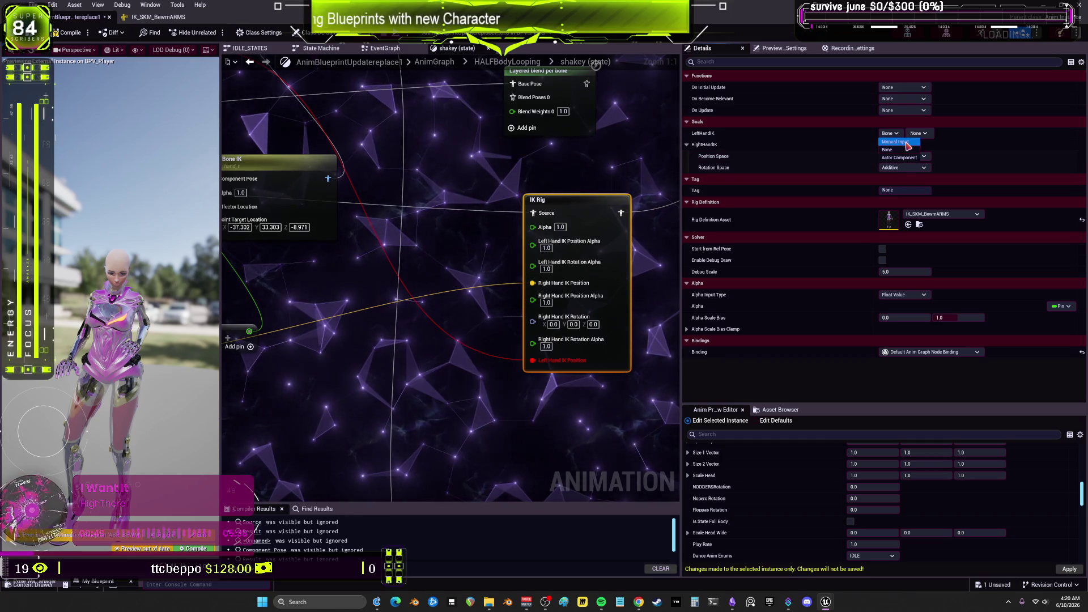
{"action": "left_click", "coordinate": [905, 142]}
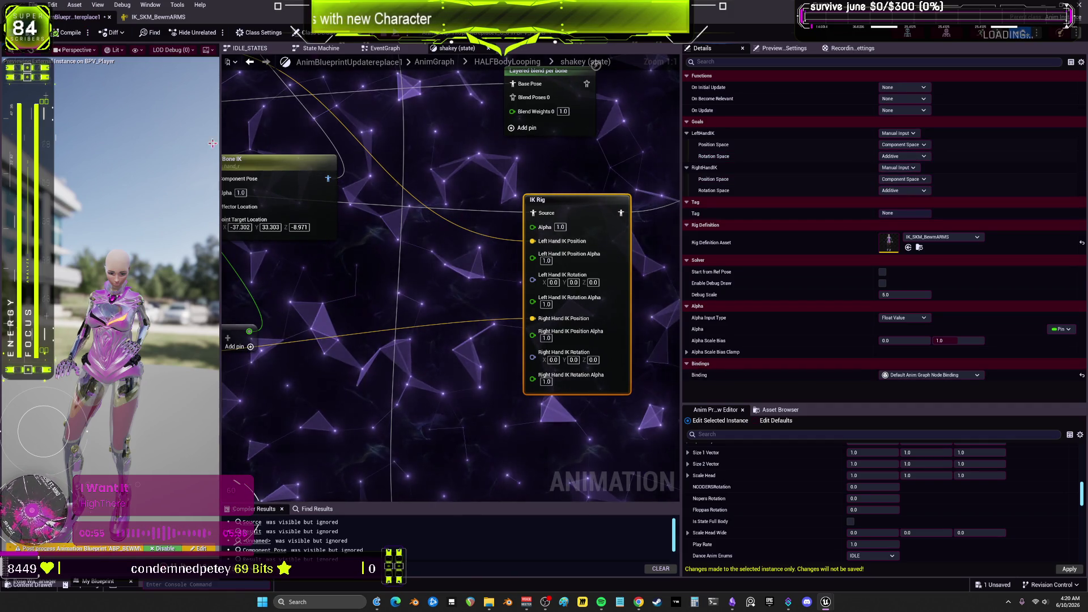
{"action": "left_click", "coordinate": [448, 34]}
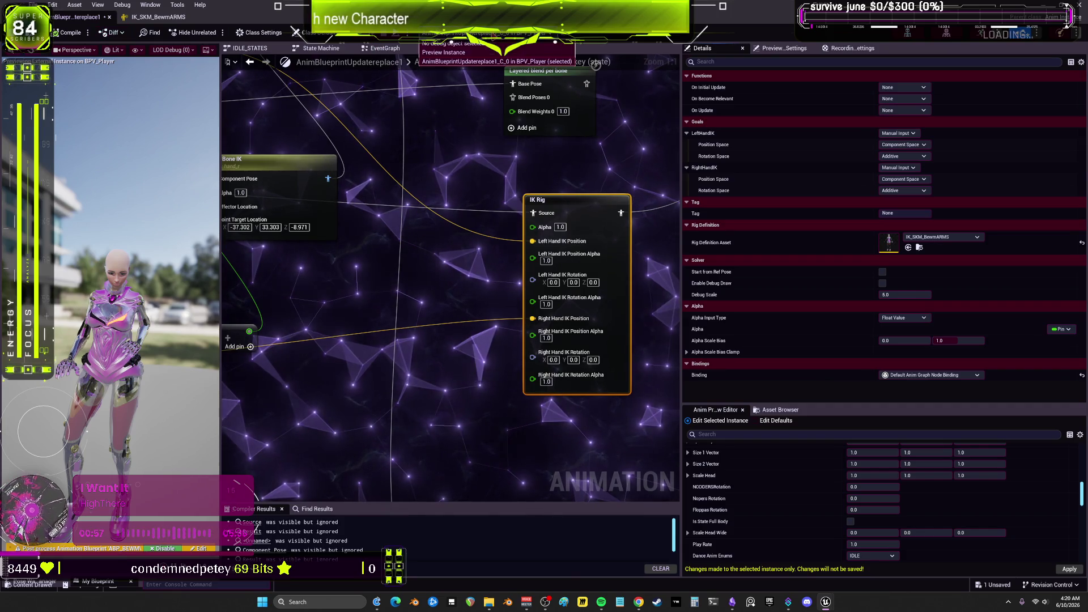
Debug the Preview Instance, enlarge the Anim Preview Editor, and restore the blueprint editor to a floating window
{"action": "left_click", "coordinate": [466, 53]}
{"action": "scroll", "coordinate": [808, 510], "scroll_direction": "down", "scroll_amount": 10}
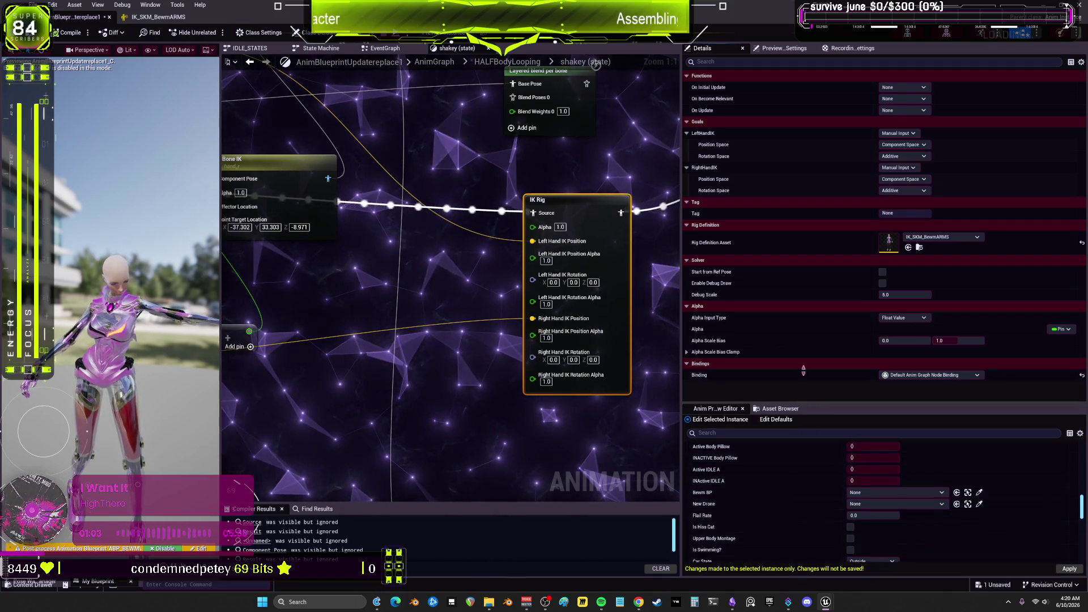
{"action": "left_click_drag", "start_coordinate": [803, 404], "coordinate": [804, 264]}
{"action": "scroll", "coordinate": [799, 452], "scroll_direction": "down", "scroll_amount": 5}
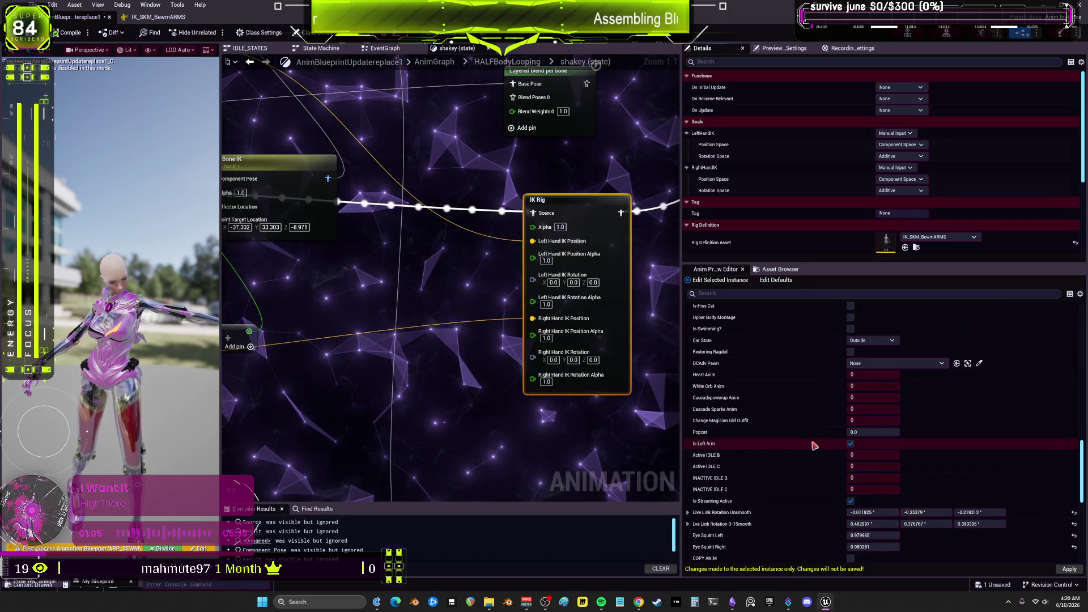
{"action": "scroll", "coordinate": [810, 448], "scroll_direction": "down", "scroll_amount": 5}
{"action": "scroll", "coordinate": [814, 449], "scroll_direction": "down", "scroll_amount": 4}
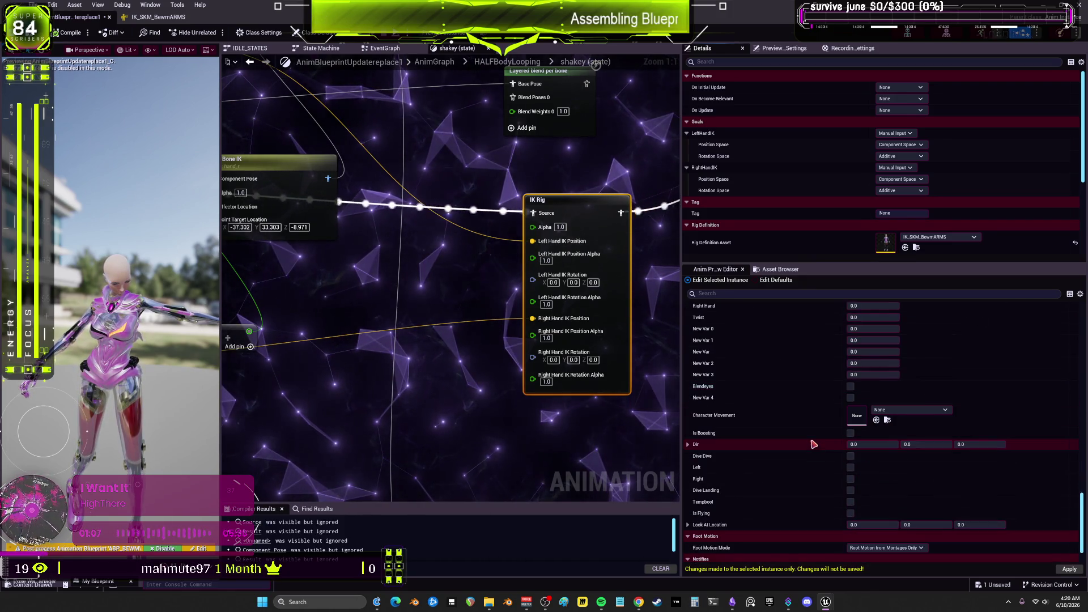
{"action": "scroll", "coordinate": [829, 497], "scroll_direction": "up", "scroll_amount": 4}
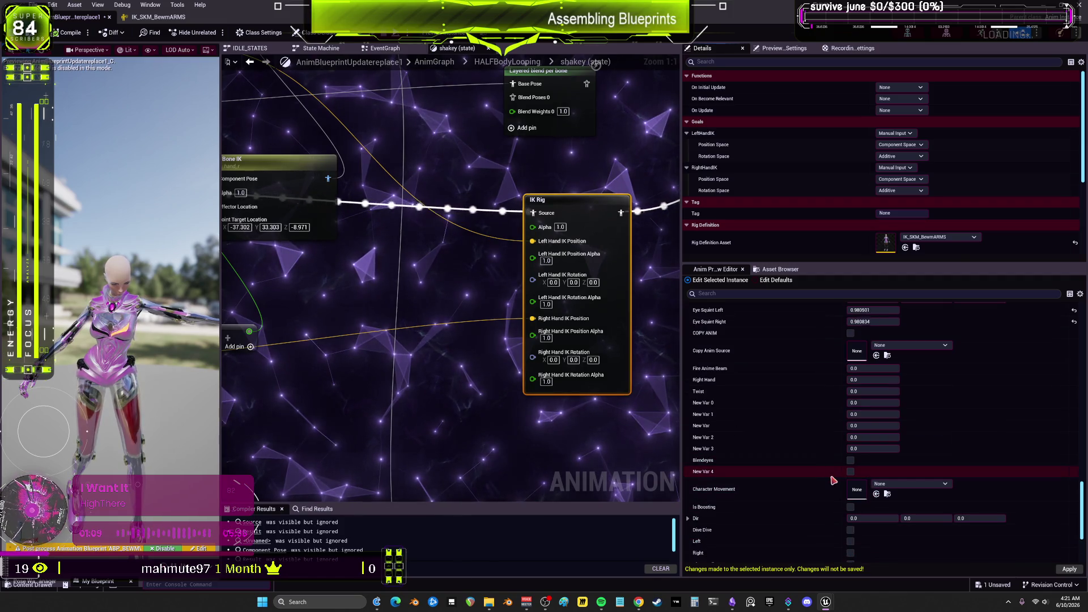
{"action": "scroll", "coordinate": [831, 480], "scroll_direction": "up", "scroll_amount": 5}
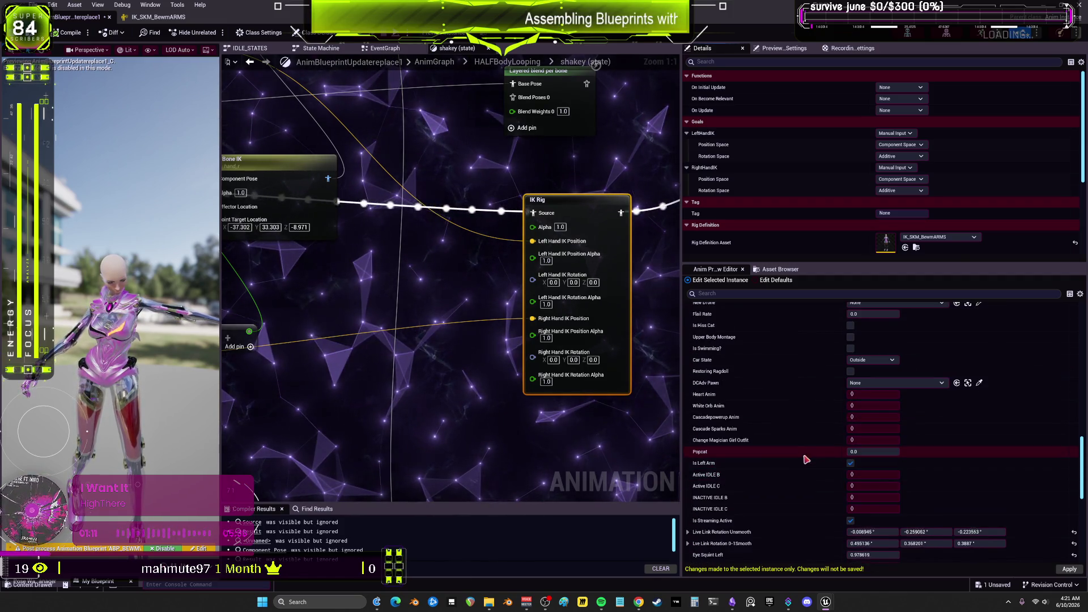
{"action": "scroll", "coordinate": [819, 425], "scroll_direction": "up", "scroll_amount": 3}
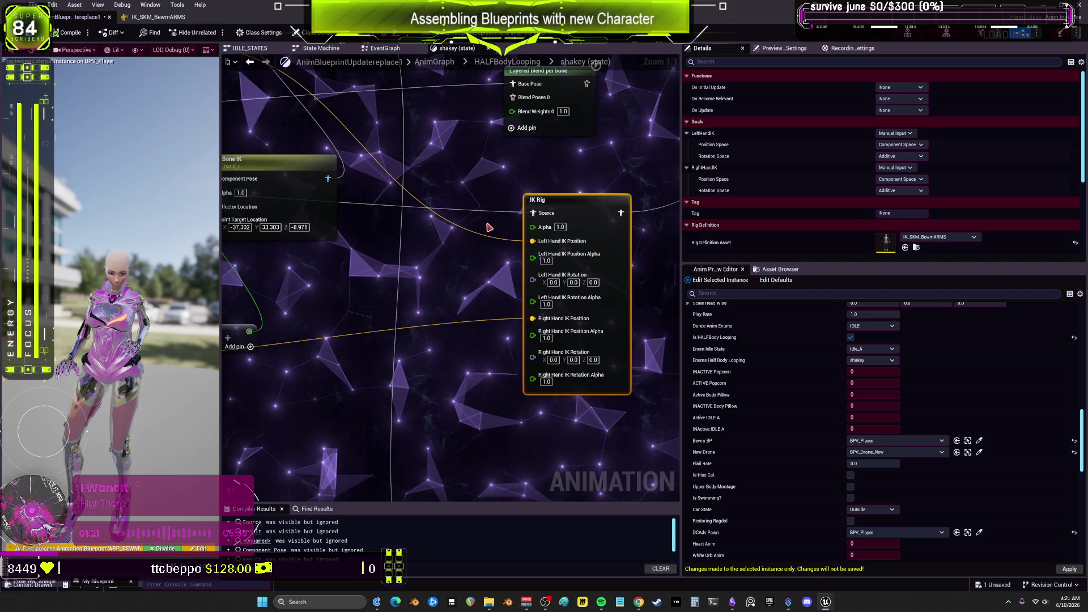
{"action": "scroll", "coordinate": [482, 227], "scroll_direction": "down", "scroll_amount": 1}
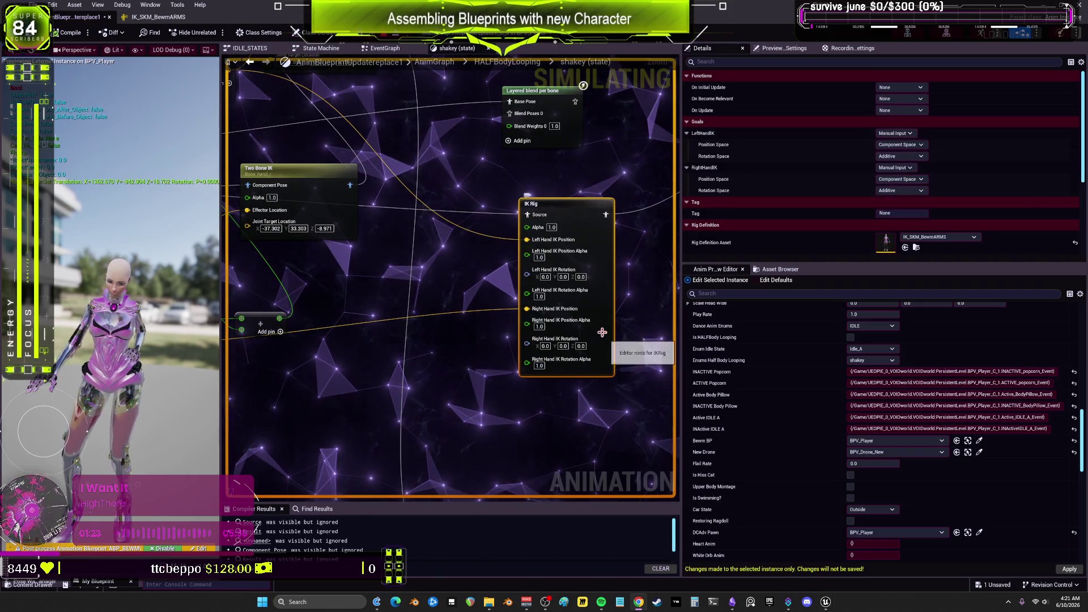
{"action": "key", "text": "super+Down"}
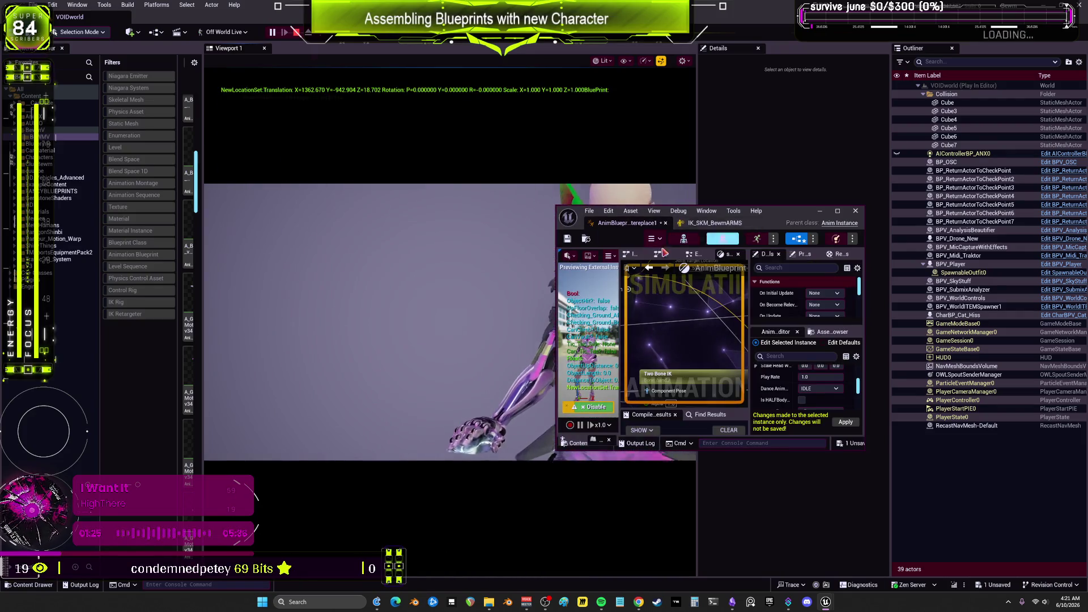
Move the blueprint editor right, look around the character in play, and undock Viewport 1
{"action": "left_click_drag", "start_coordinate": [755, 227], "coordinate": [989, 234]}
{"action": "left_click", "coordinate": [511, 312]}
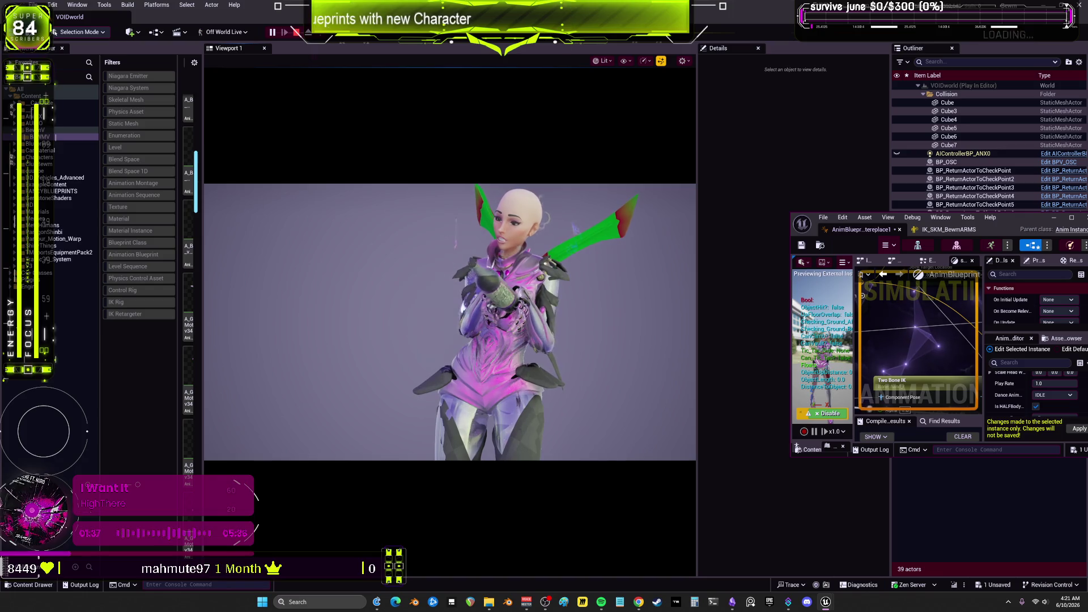
{"action": "left_click", "coordinate": [571, 299]}
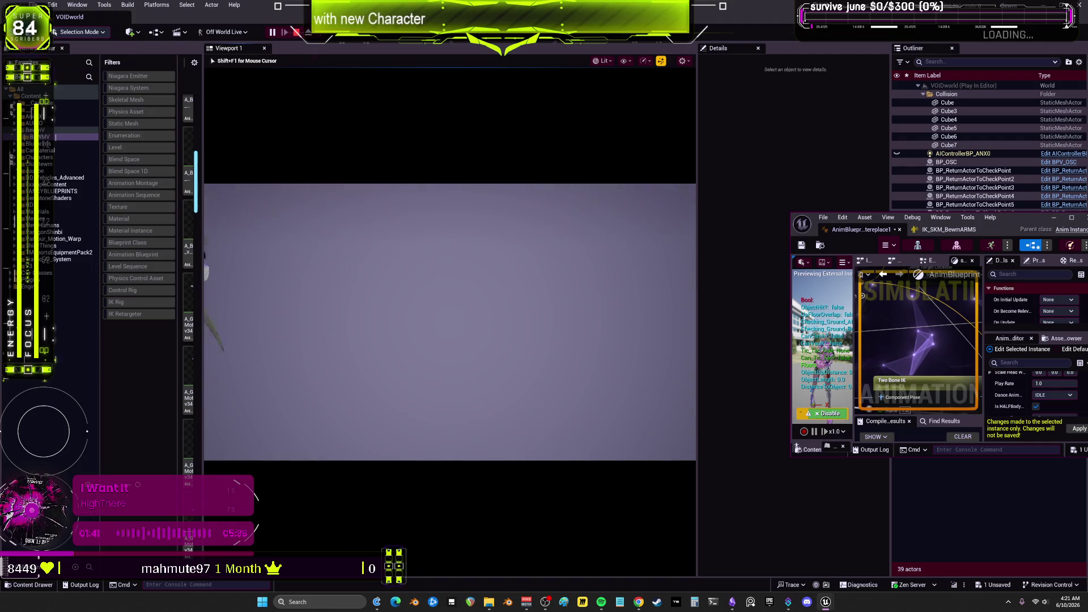
{"action": "key", "text": "shift+F1"}
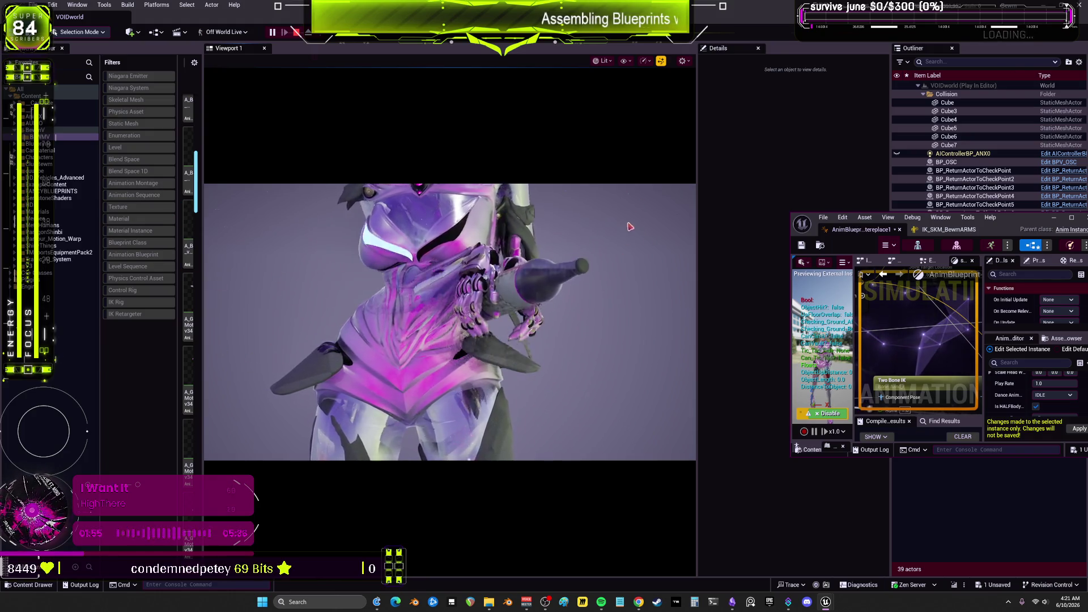
{"action": "left_click", "coordinate": [595, 448]}
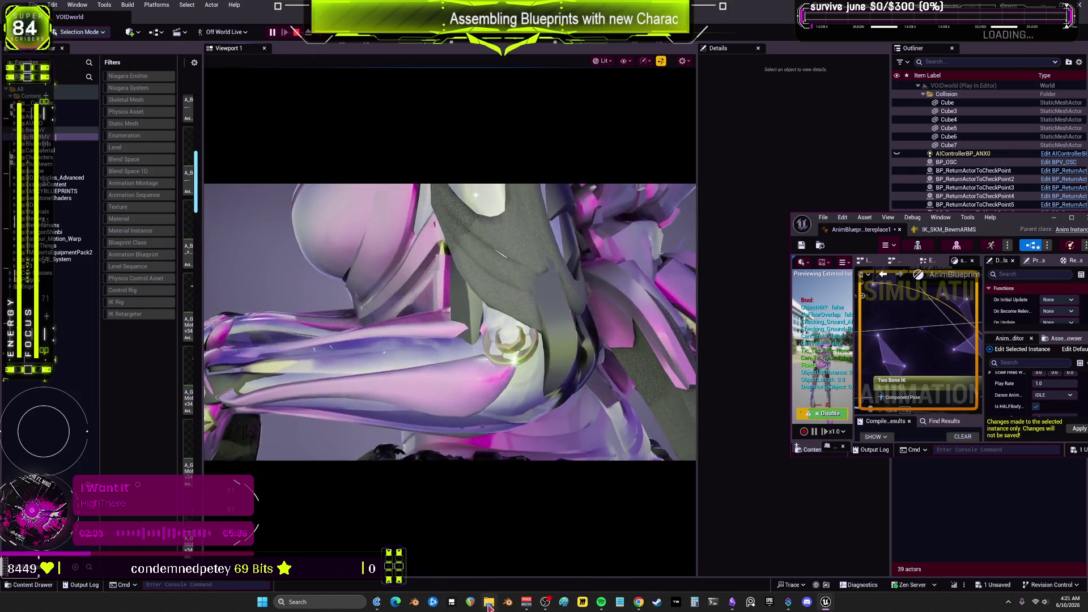
{"action": "key", "text": "shift+F1"}
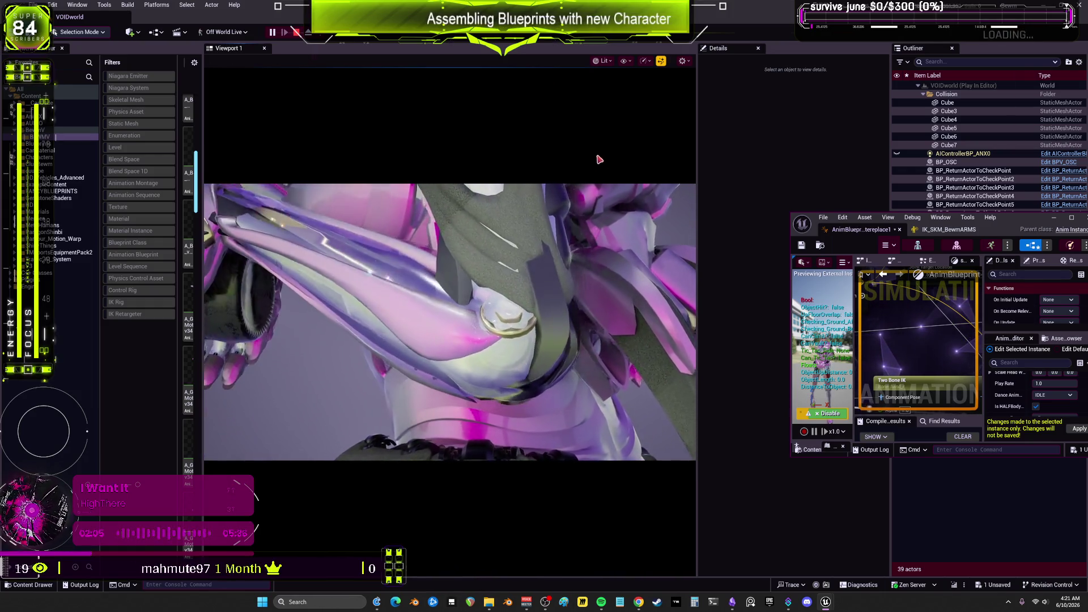
{"action": "mouse_move", "coordinate": [225, 49]}
{"action": "left_mouse_down"}
{"action": "mouse_move", "coordinate": [238, 62]}
{"action": "mouse_move", "coordinate": [543, 54]}
{"action": "left_mouse_up"}
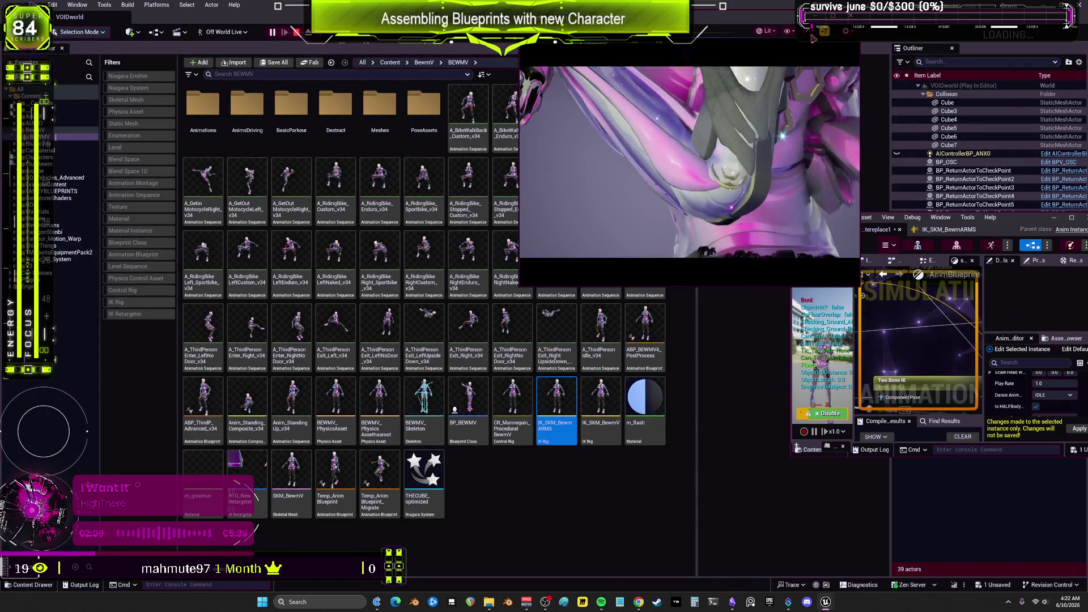
Show the play viewport fullscreen with F11, then leave it with Escape
{"action": "key", "text": "F11"}
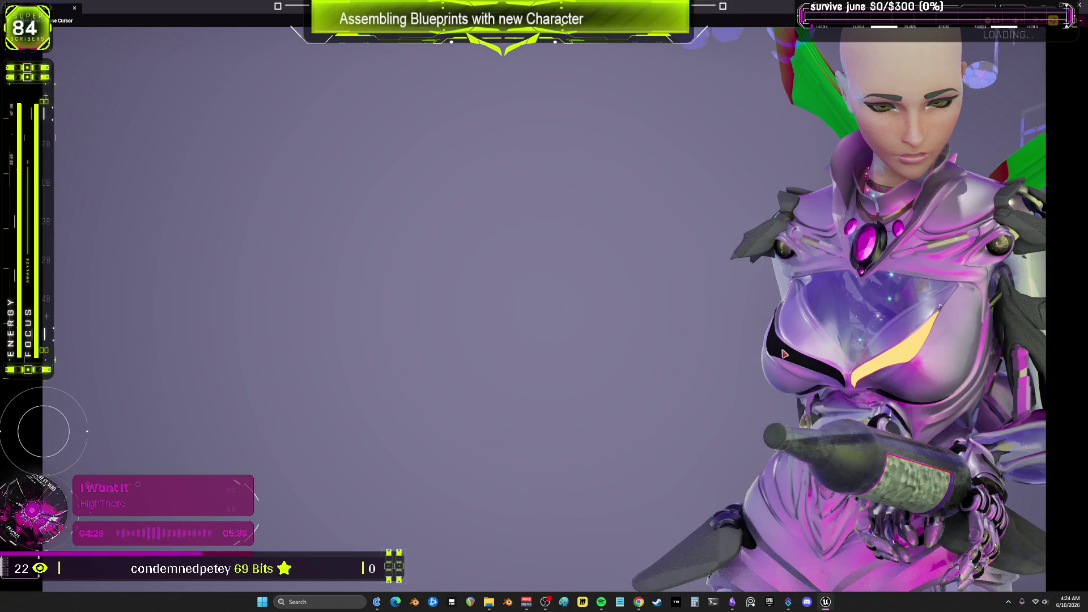
{"action": "key", "text": "Escape"}
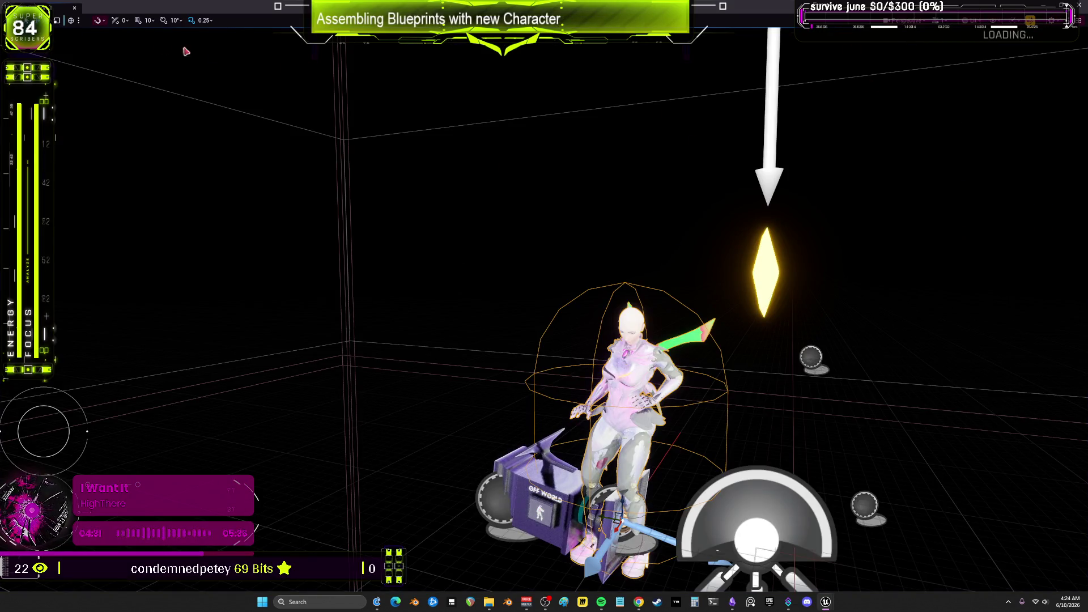
Exit fullscreen and bring the animation blueprint editor window to the middle of the screen
{"action": "key", "text": "F11"}
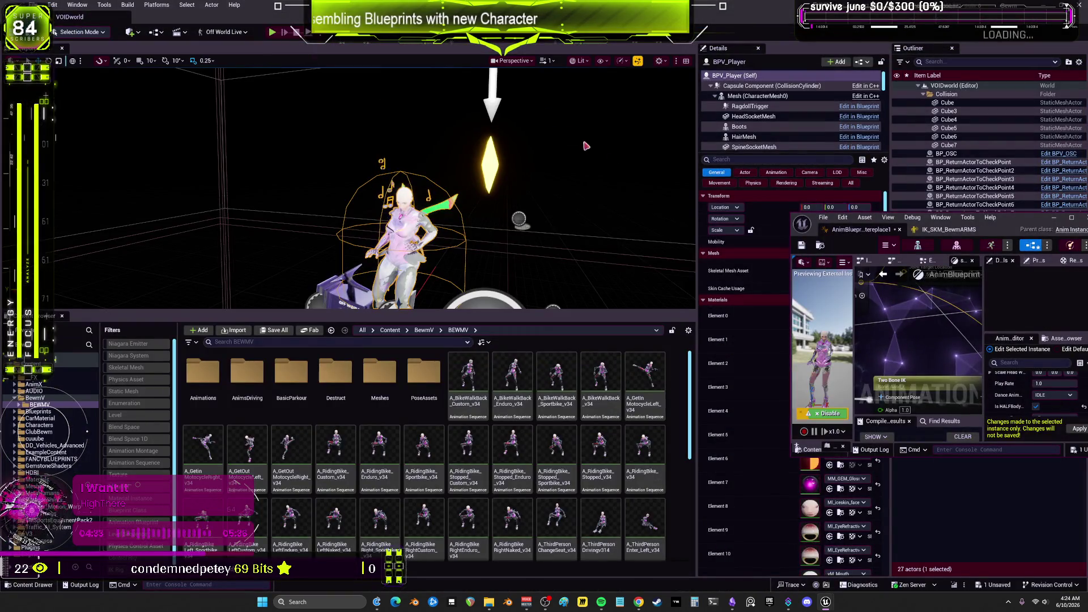
{"action": "left_click_drag", "start_coordinate": [1010, 214], "coordinate": [566, 168]}
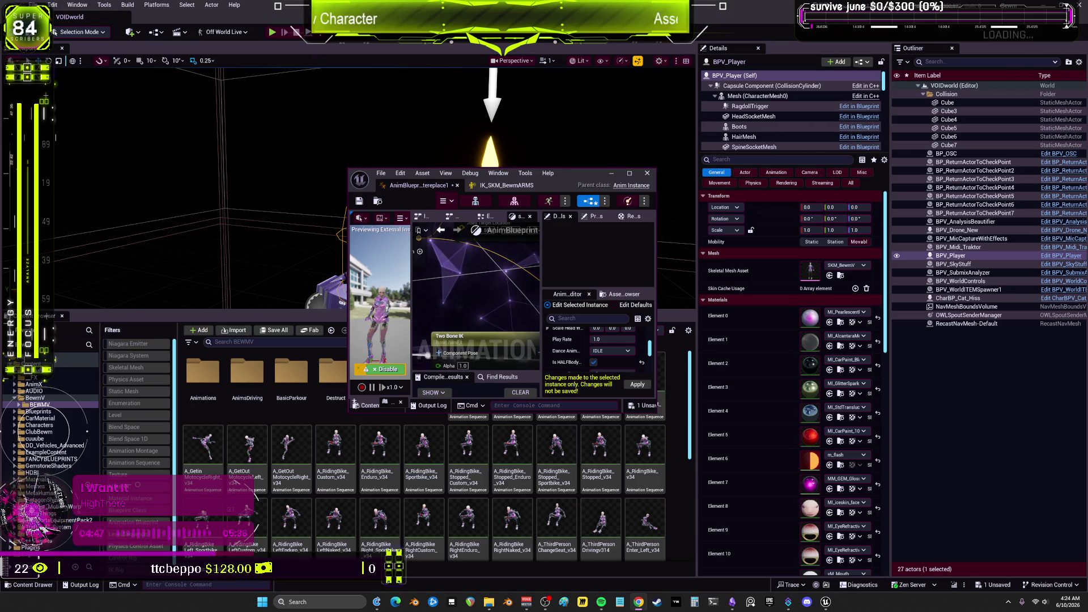
Maximize the animation blueprint editor and frame the shakey state's IK Rig node and output pose
{"action": "double_click", "coordinate": [587, 177]}
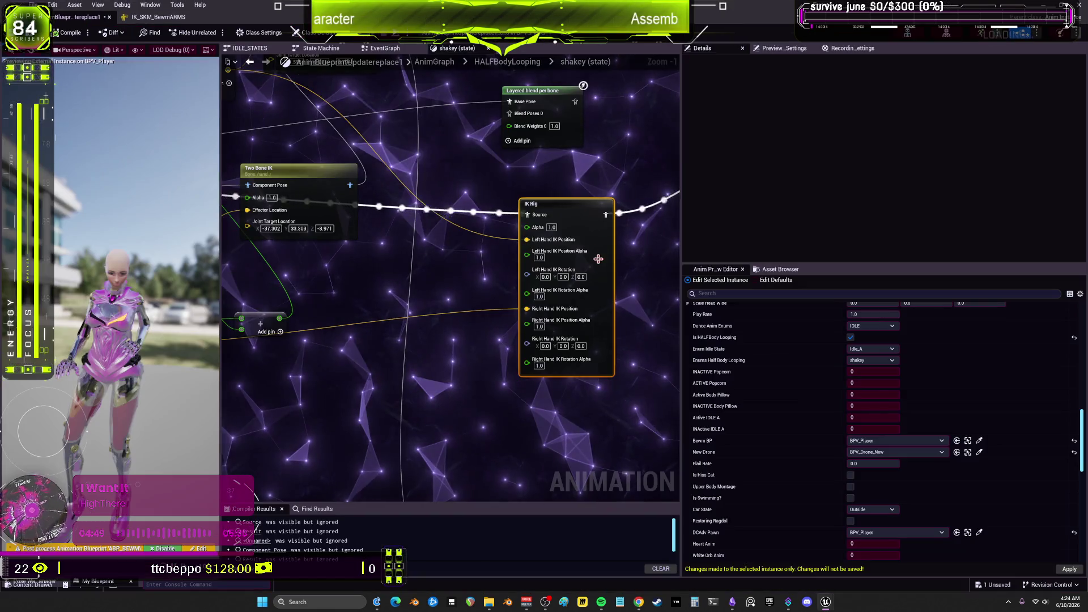
{"action": "left_click", "coordinate": [598, 259]}
{"action": "scroll", "coordinate": [561, 255], "scroll_direction": "down", "scroll_amount": 6}
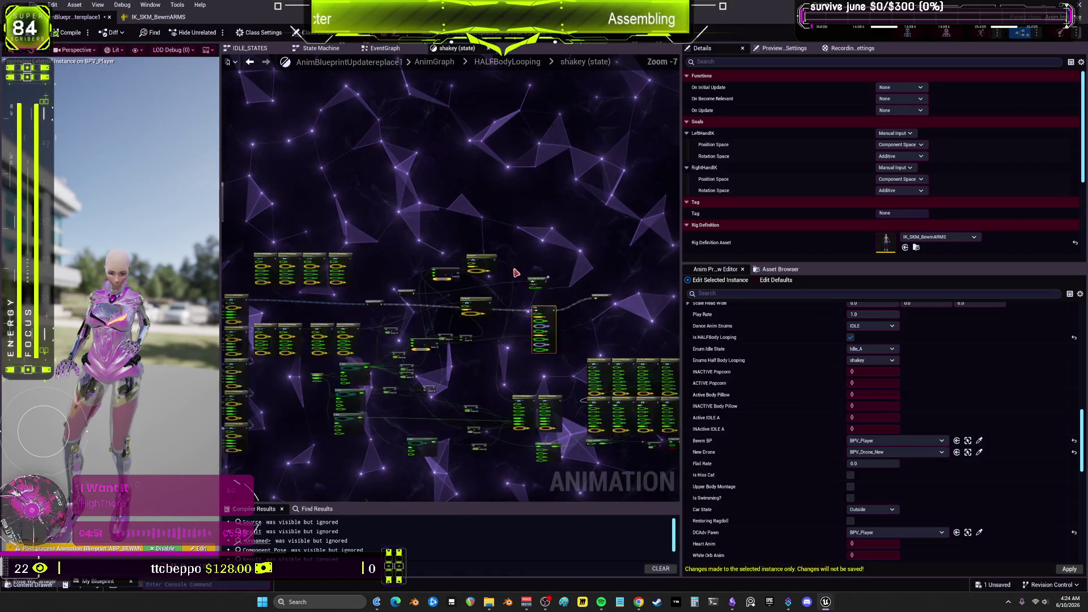
{"action": "scroll", "coordinate": [516, 273], "scroll_direction": "up", "scroll_amount": 5}
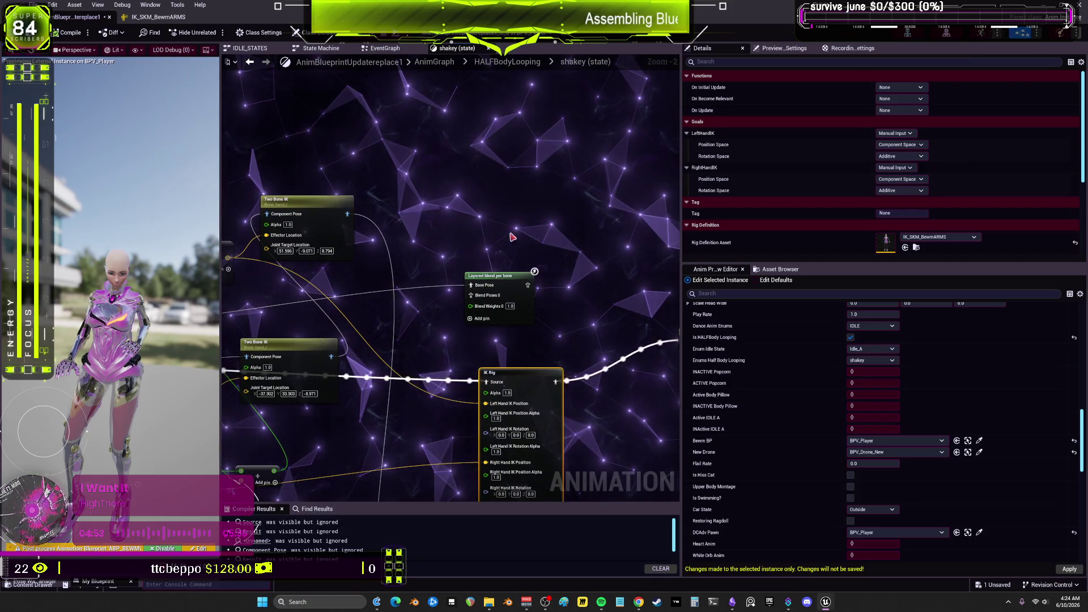
{"action": "scroll", "coordinate": [512, 237], "scroll_direction": "up", "scroll_amount": 2}
{"action": "scroll", "coordinate": [538, 227], "scroll_direction": "down", "scroll_amount": 2}
{"action": "scroll", "coordinate": [579, 214], "scroll_direction": "up", "scroll_amount": 2}
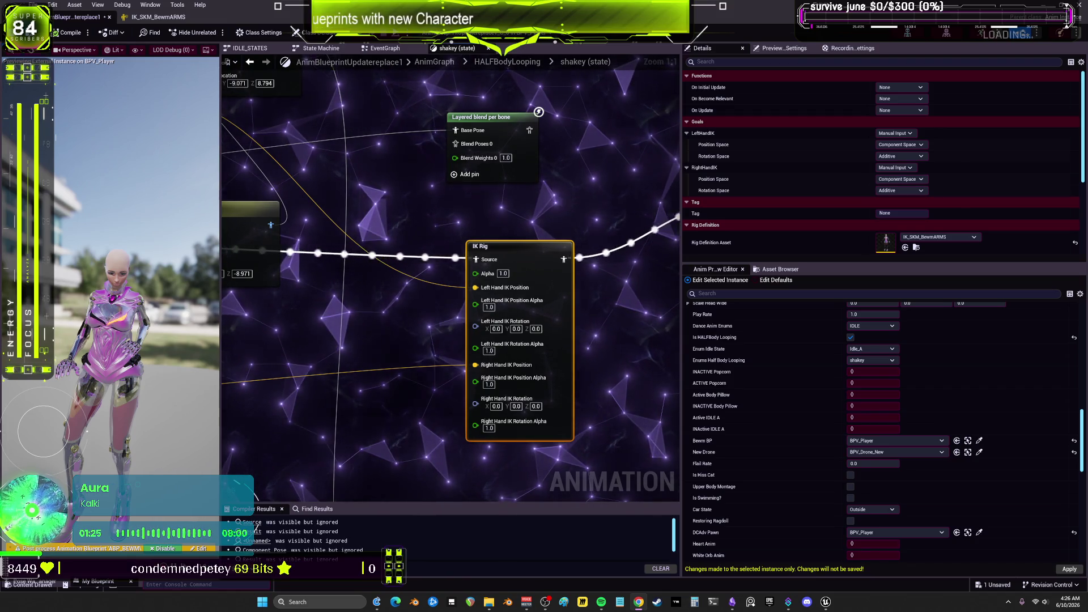
{"action": "scroll", "coordinate": [587, 186], "scroll_direction": "down", "scroll_amount": 2}
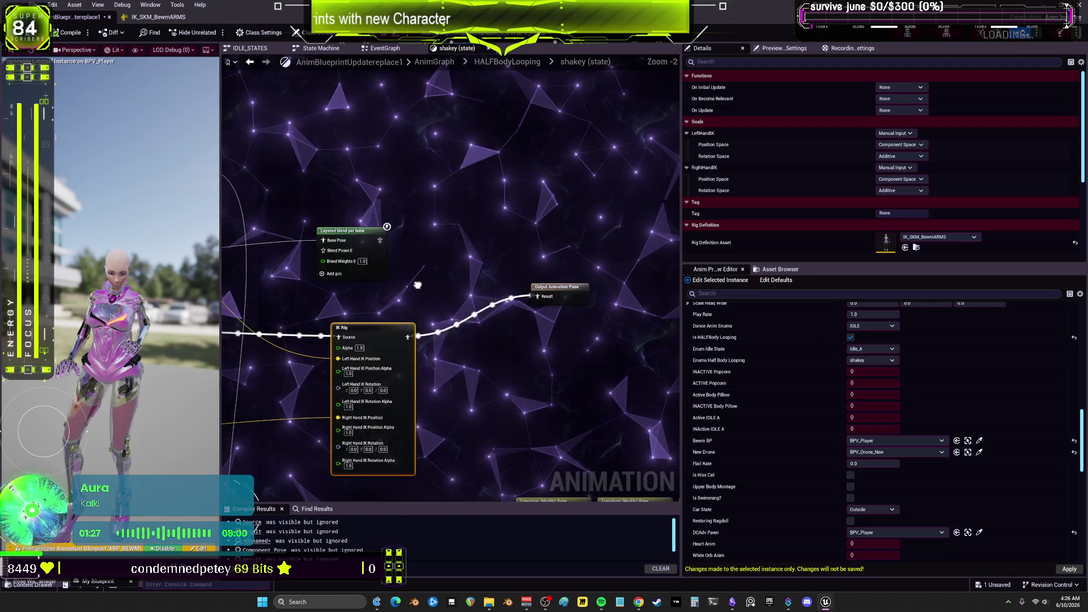
{"action": "scroll", "coordinate": [579, 293], "scroll_direction": "down", "scroll_amount": 3}
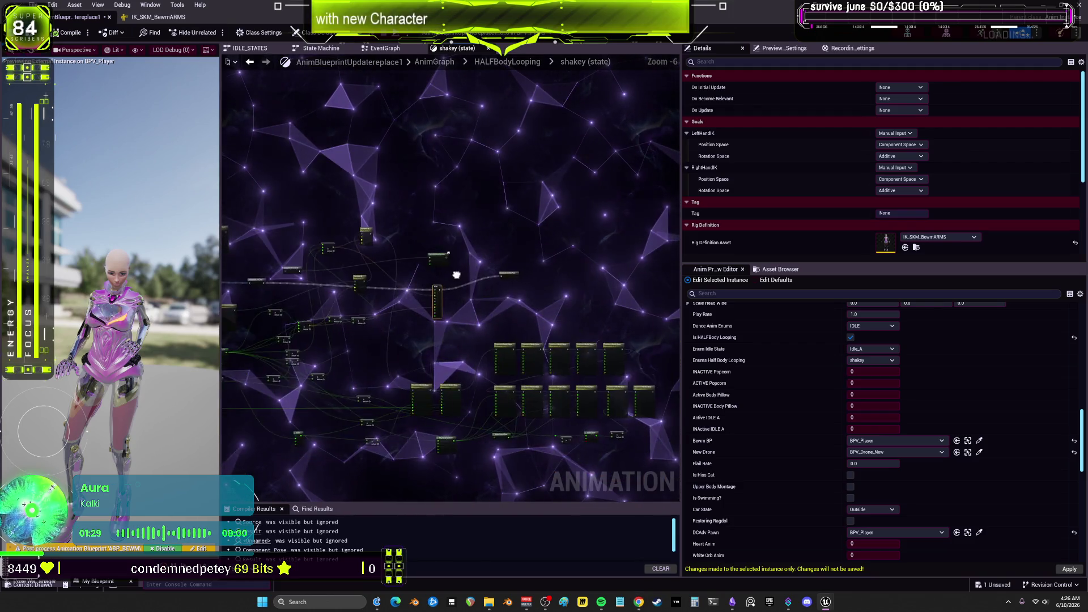
{"action": "scroll", "coordinate": [580, 293], "scroll_direction": "up", "scroll_amount": 5}
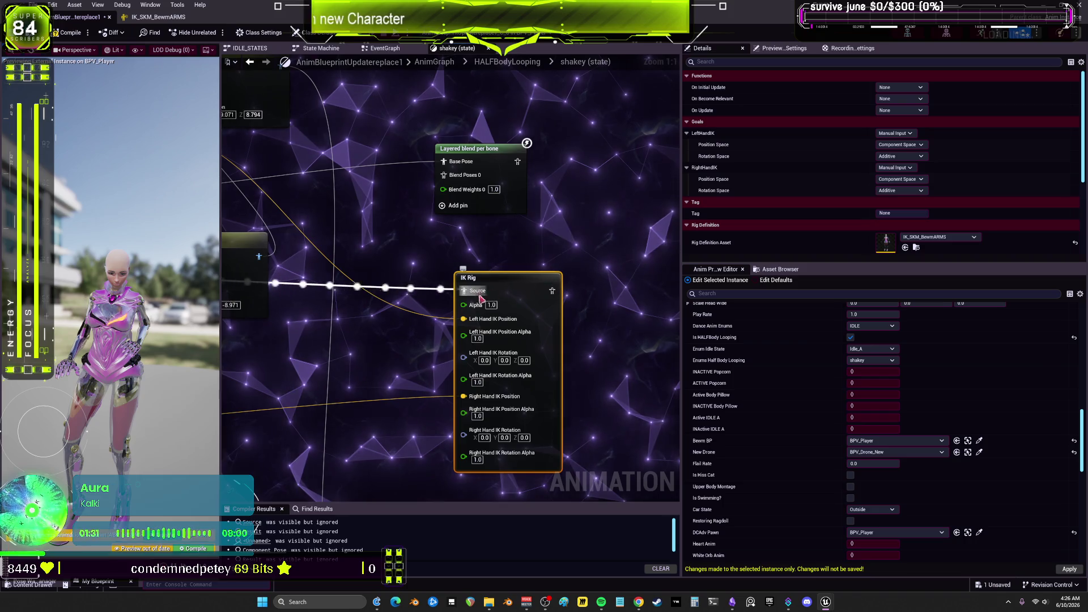
{"action": "left_click_drag", "start_coordinate": [580, 292], "coordinate": [435, 290]}
Add a Control Rig node to the shakey state graph, leaving its rig class as None
{"action": "right_click", "coordinate": [485, 208]}
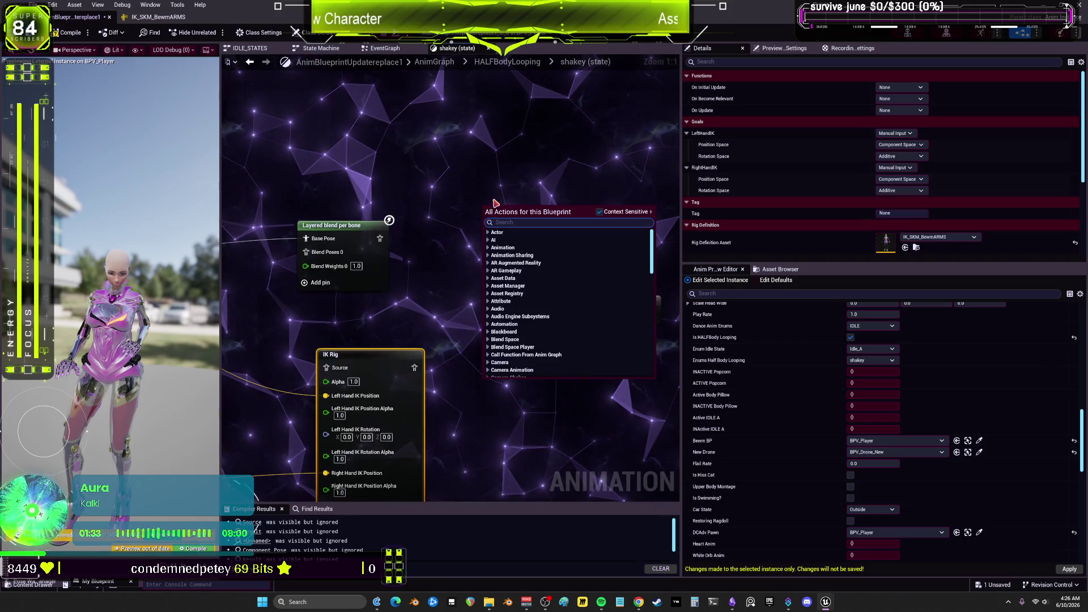
{"action": "type", "text": "cop"}
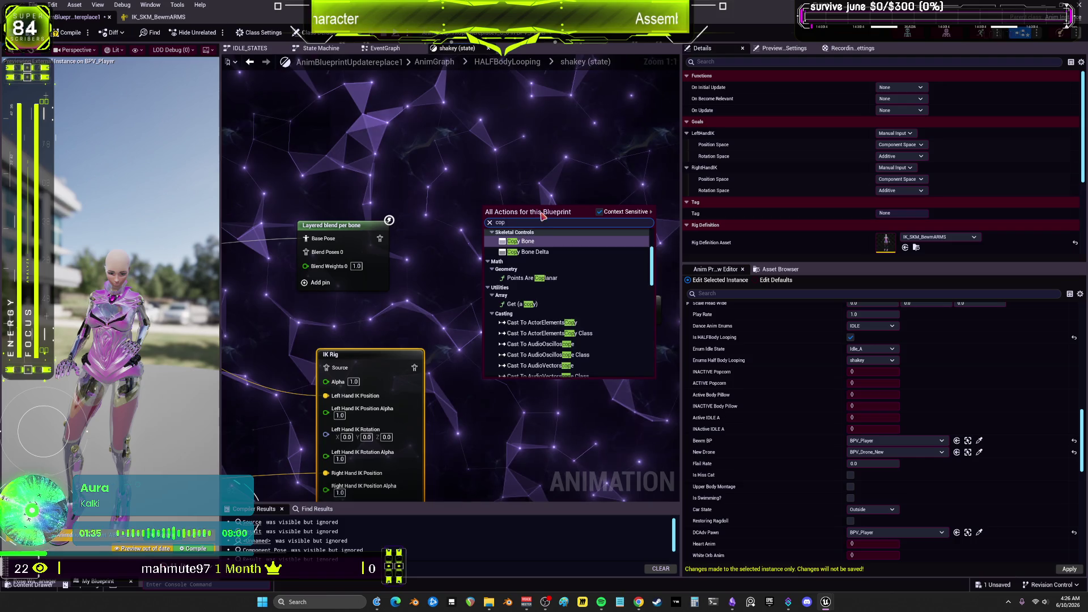
{"action": "type", "text": "ol"}
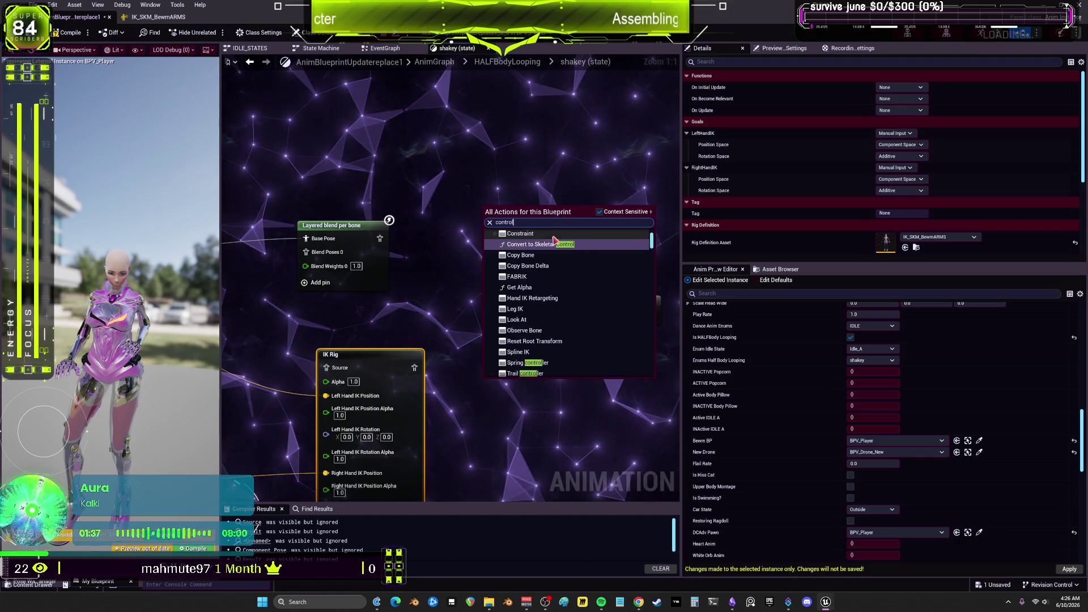
{"action": "type", "text": " ri"}
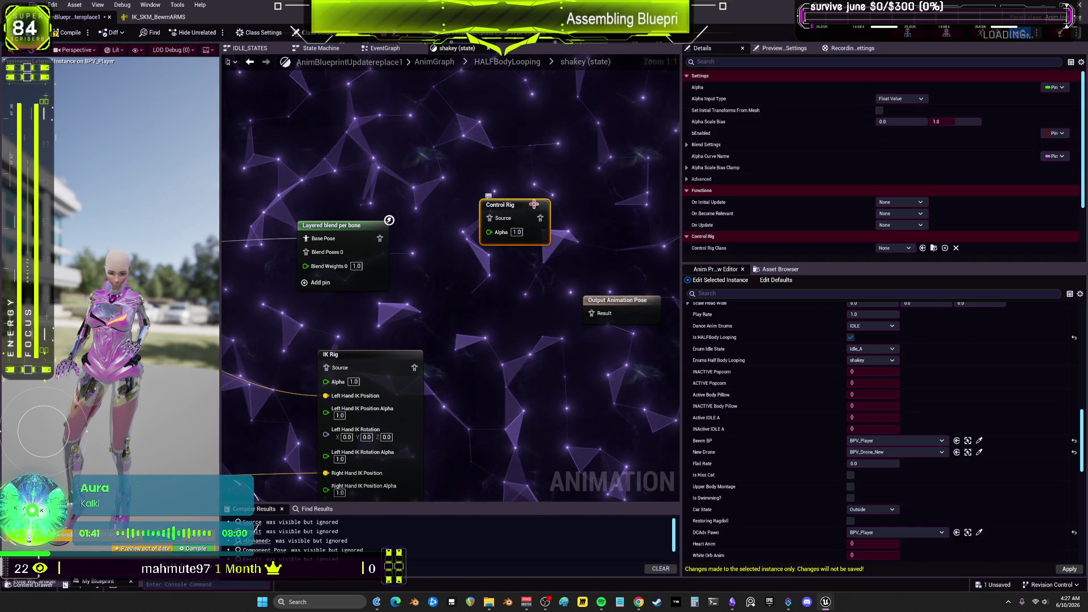
{"action": "left_click", "coordinate": [895, 247]}
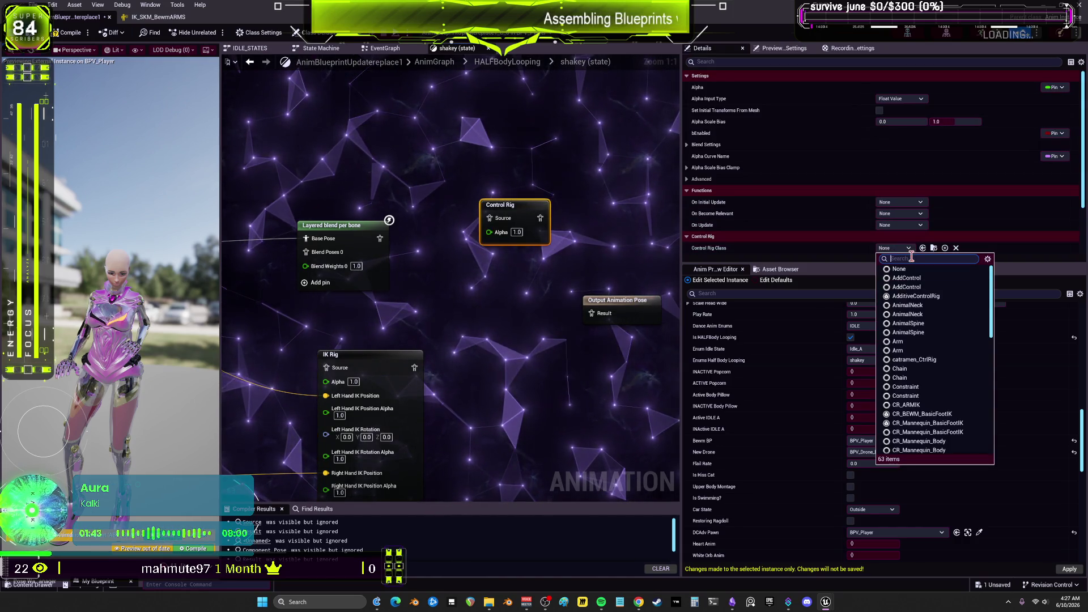
{"action": "type", "text": "bewm"}
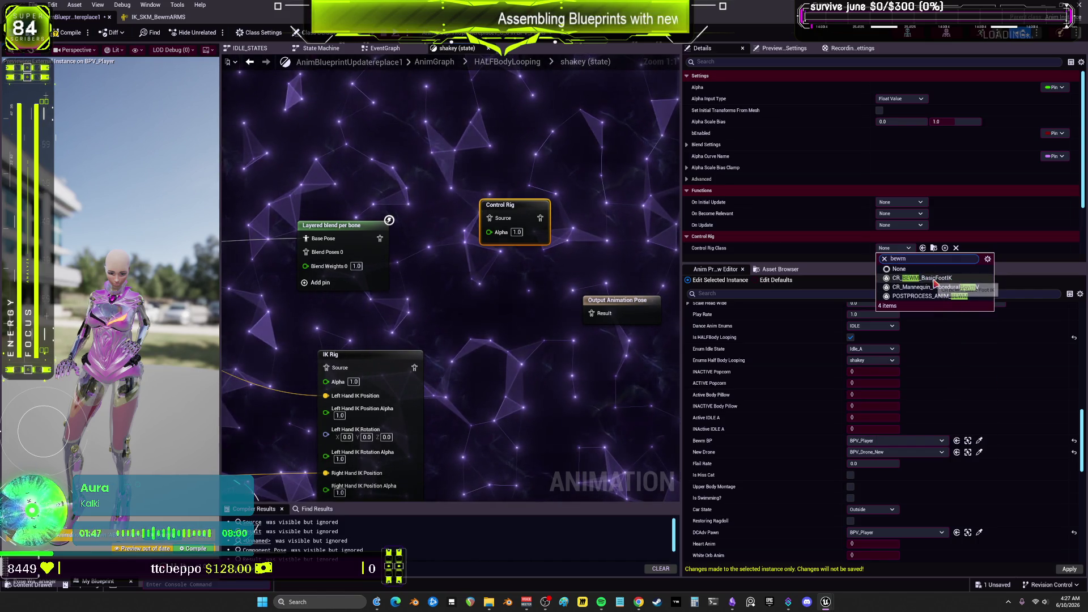
{"action": "key", "text": "BackSpace"}
{"action": "key", "text": "BackSpace"}
{"action": "key", "text": "BackSpace"}
{"action": "type", "text": "arm"}
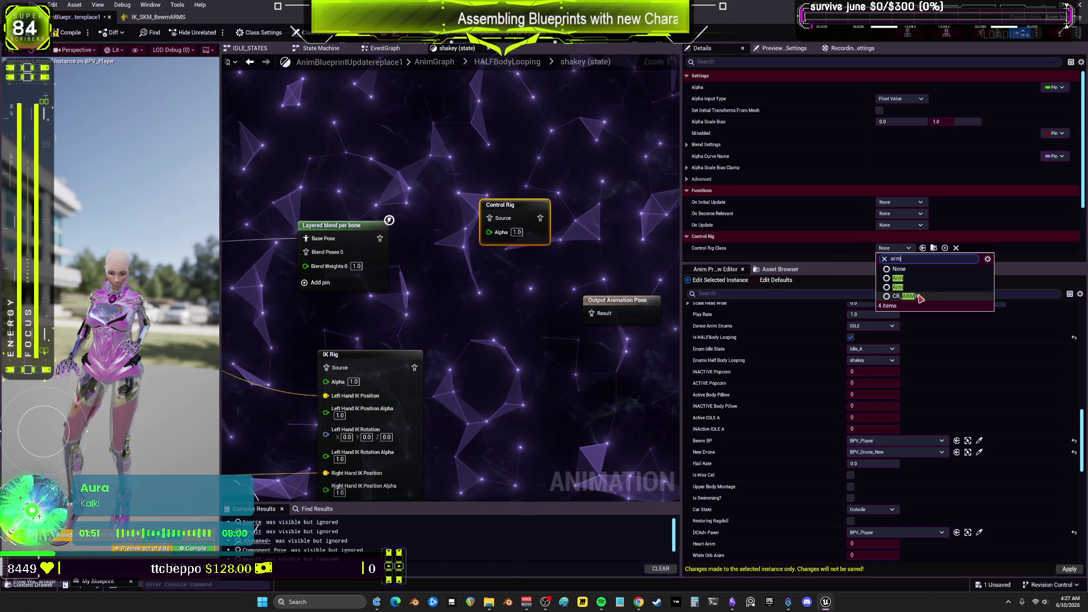
{"action": "key", "text": "Escape"}
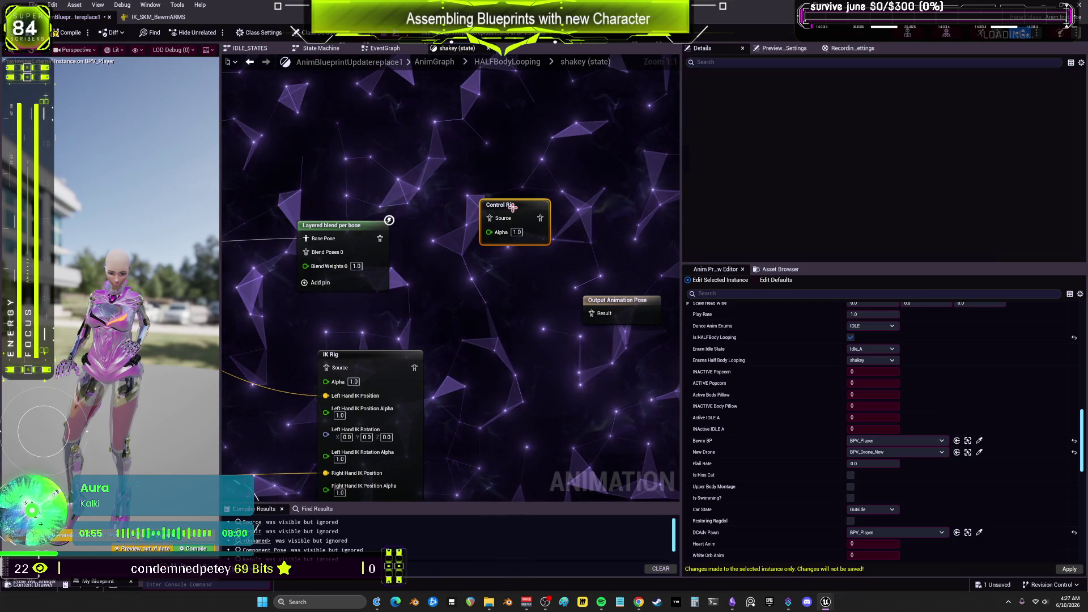
Close the IK_SKM_BewmARMS editor tab and return to CR_ARMIK
{"action": "key", "text": "ctrl+Tab"}
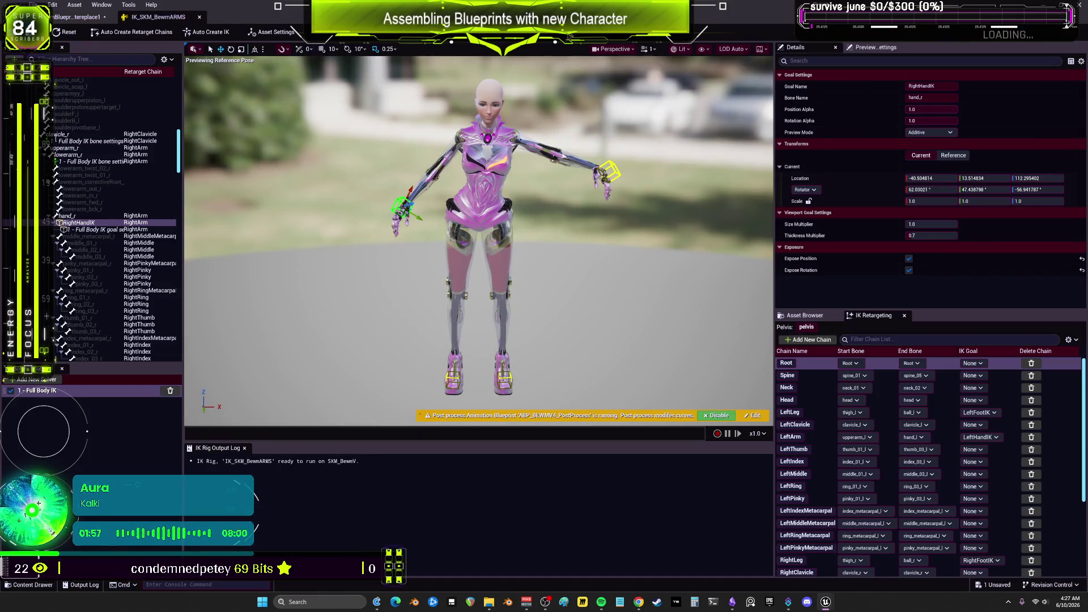
{"action": "left_click", "coordinate": [199, 17]}
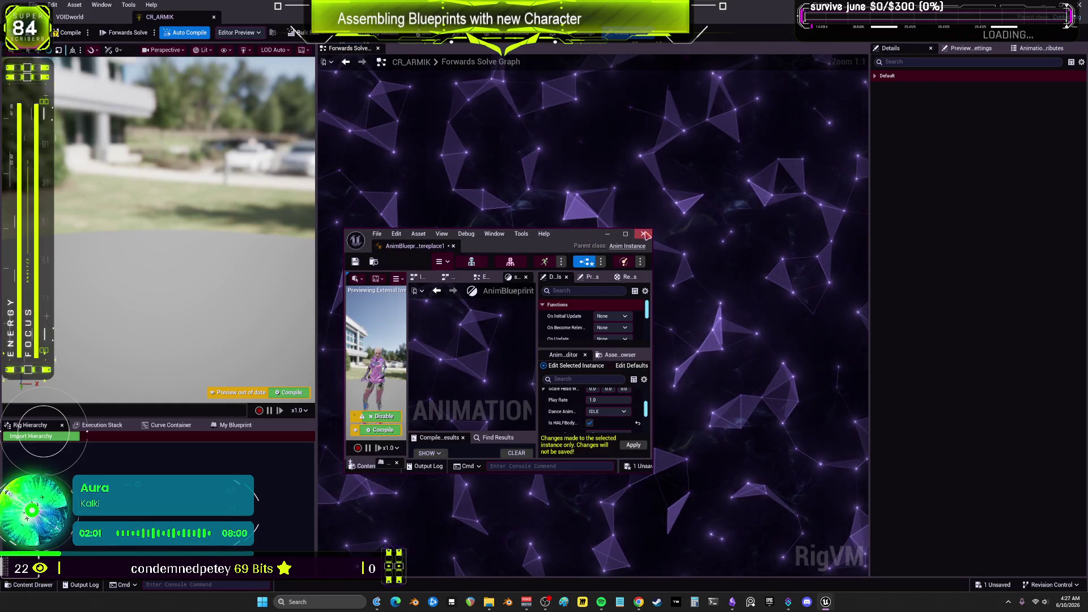
{"action": "left_click", "coordinate": [613, 270]}
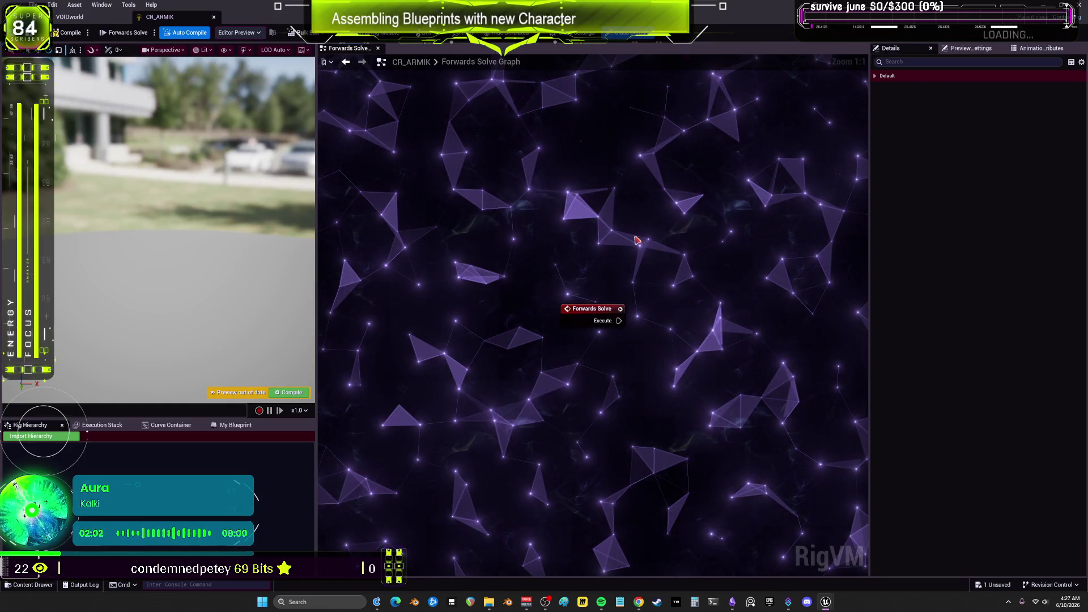
Add a Full Body IK node to CR_ARMIK's Forwards Solve graph
{"action": "right_click", "coordinate": [578, 260]}
{"action": "type", "text": "full"}
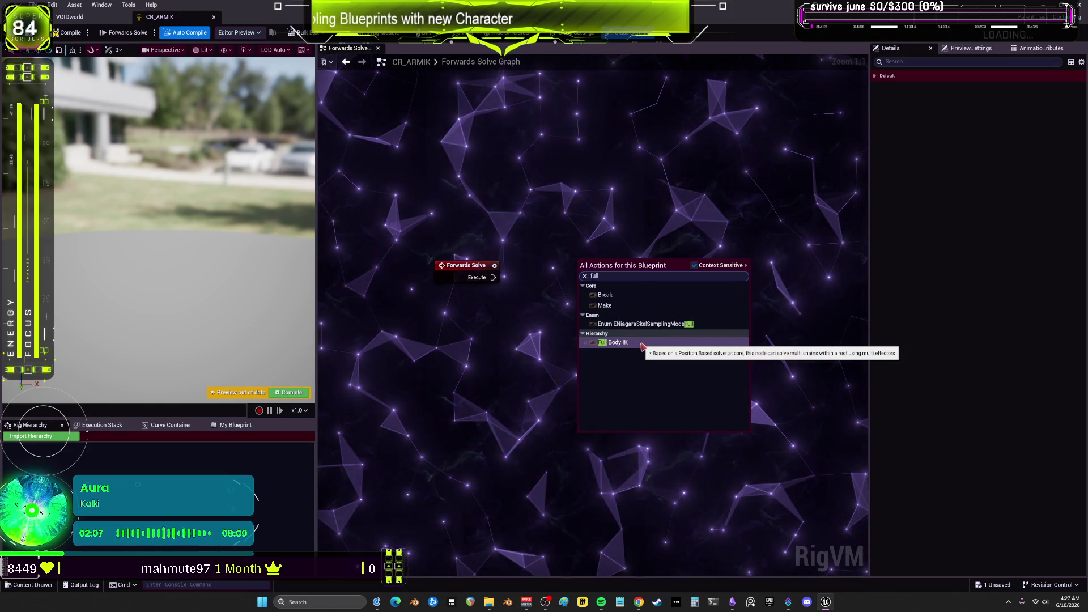
{"action": "left_click", "coordinate": [646, 350]}
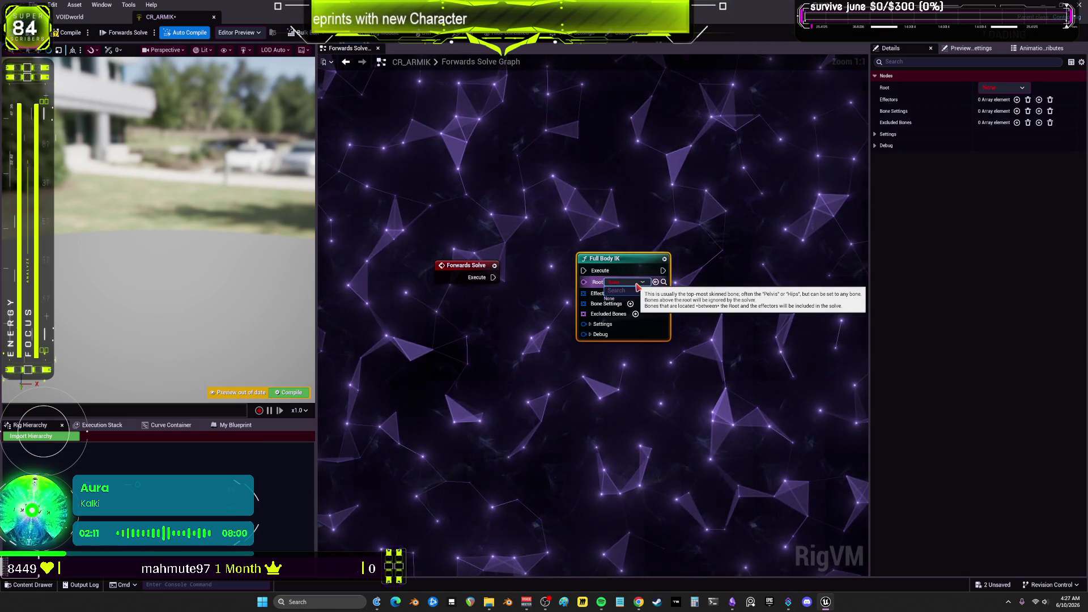
{"action": "left_click", "coordinate": [510, 329]}
Import CR_ARMIK's rig hierarchy from the SKM_BewmV skeletal mesh
{"action": "left_click", "coordinate": [31, 436]}
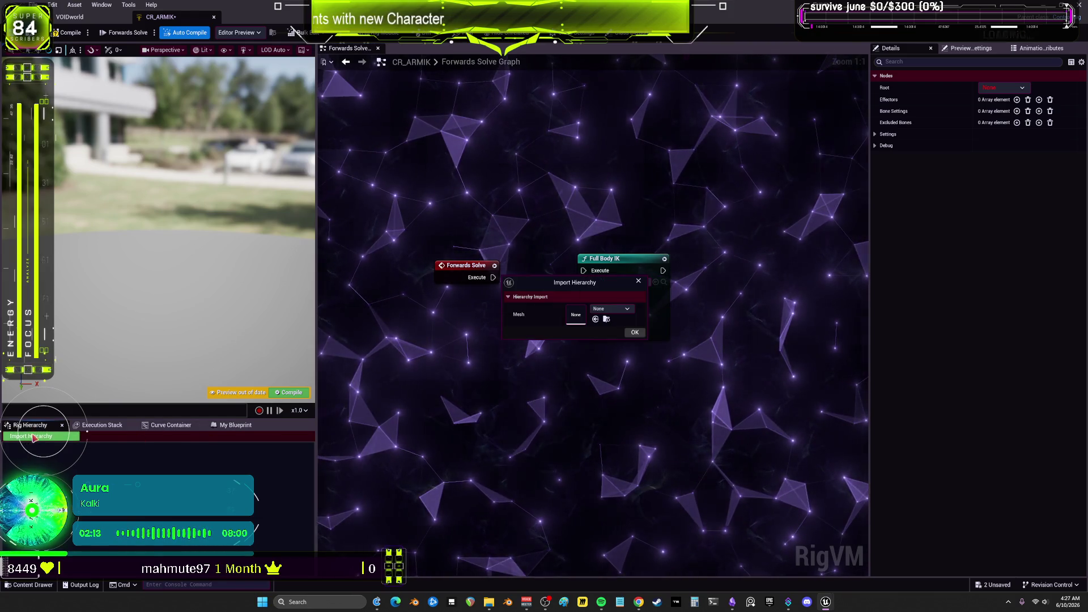
{"action": "left_click", "coordinate": [606, 309]}
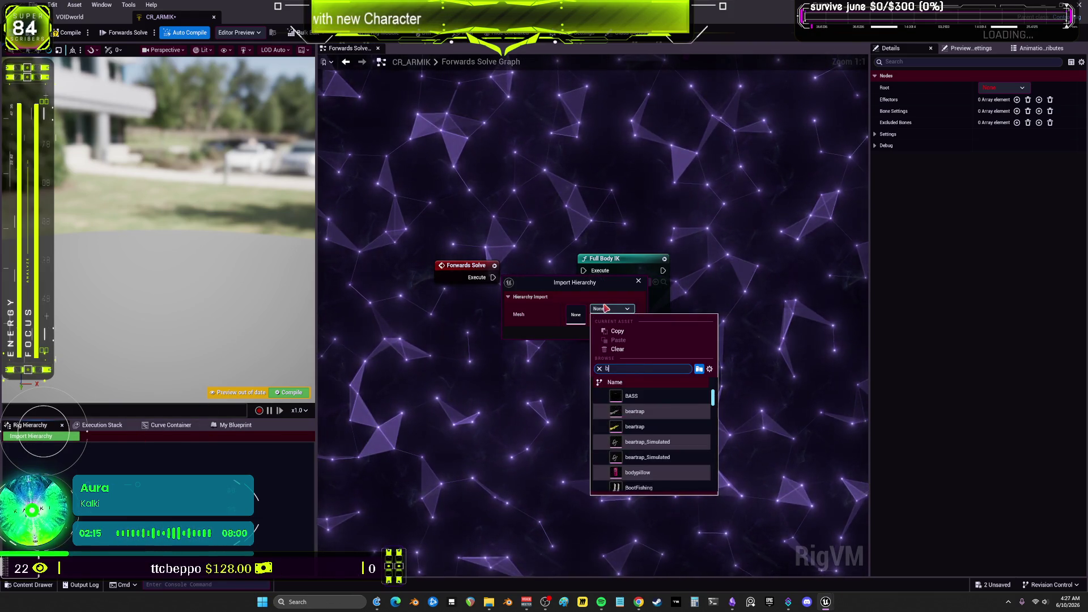
{"action": "type", "text": "bqwebewm"}
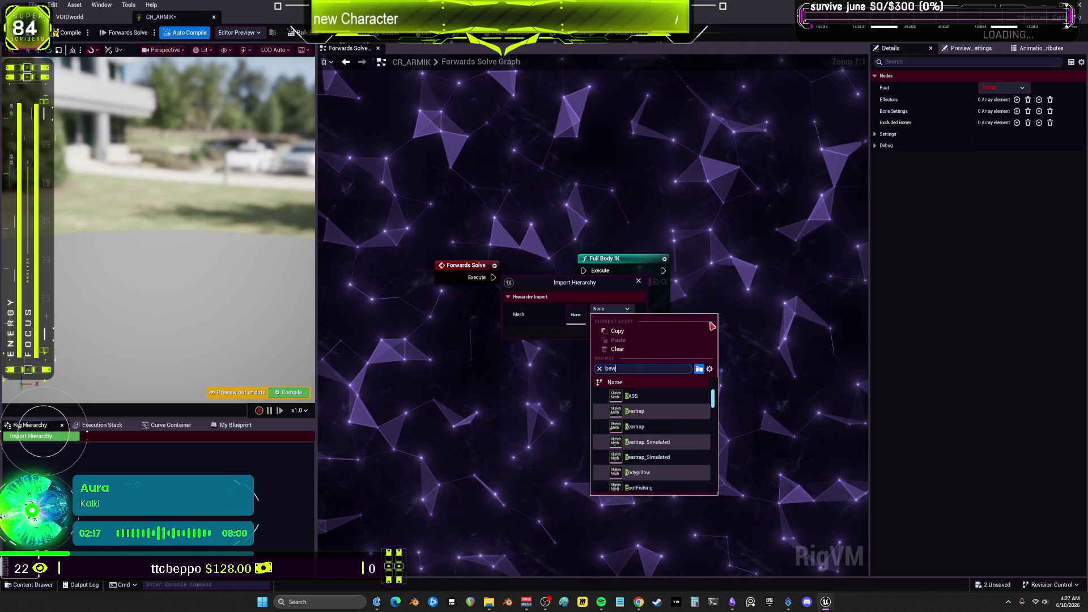
{"action": "left_click", "coordinate": [651, 443]}
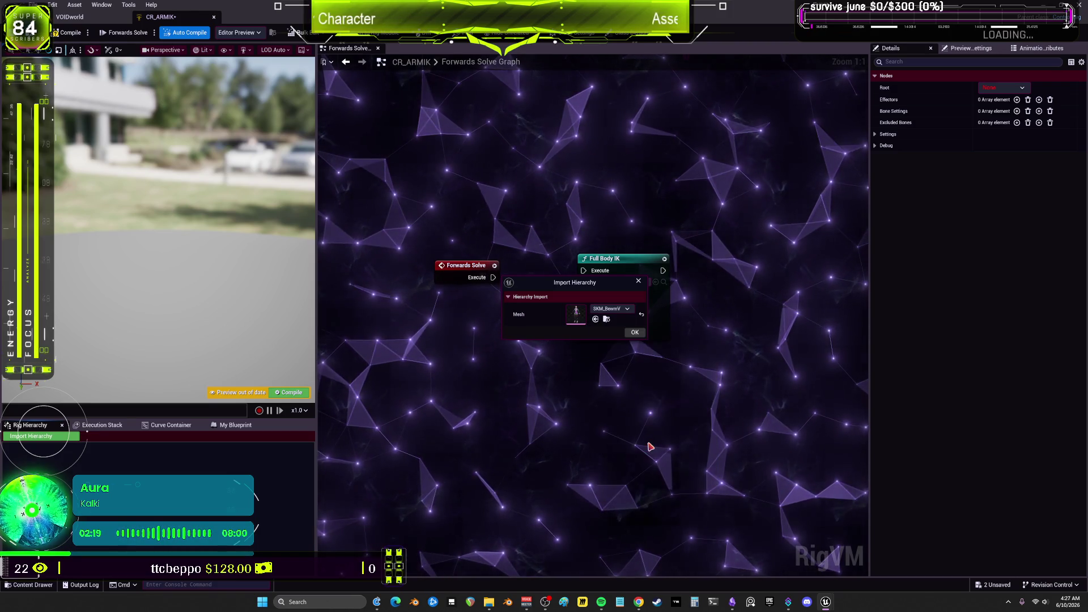
{"action": "left_click", "coordinate": [628, 333]}
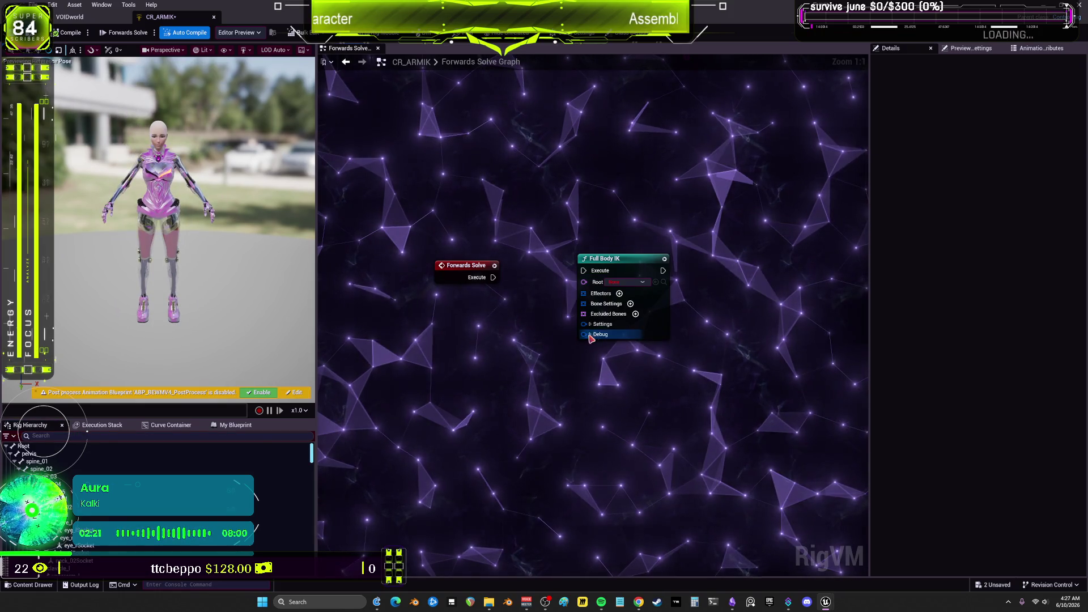
Wire Forwards Solve into the Full Body IK node and set effector 0's bone to upperarm_l
{"action": "left_click_drag", "start_coordinate": [493, 277], "coordinate": [585, 273]}
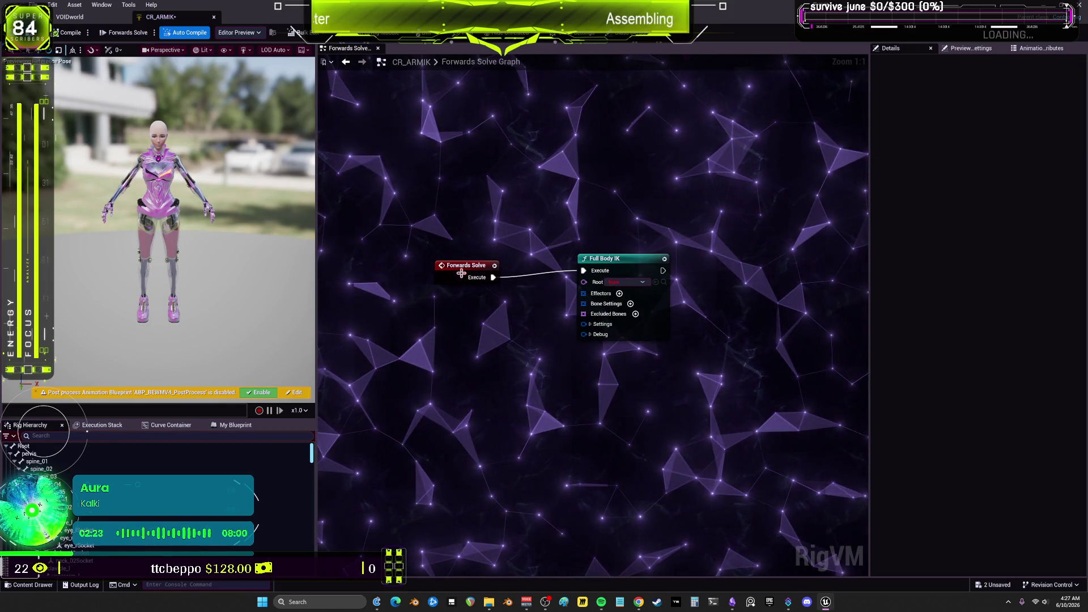
{"action": "left_click_drag", "start_coordinate": [466, 266], "coordinate": [466, 251]}
{"action": "left_click", "coordinate": [633, 282]}
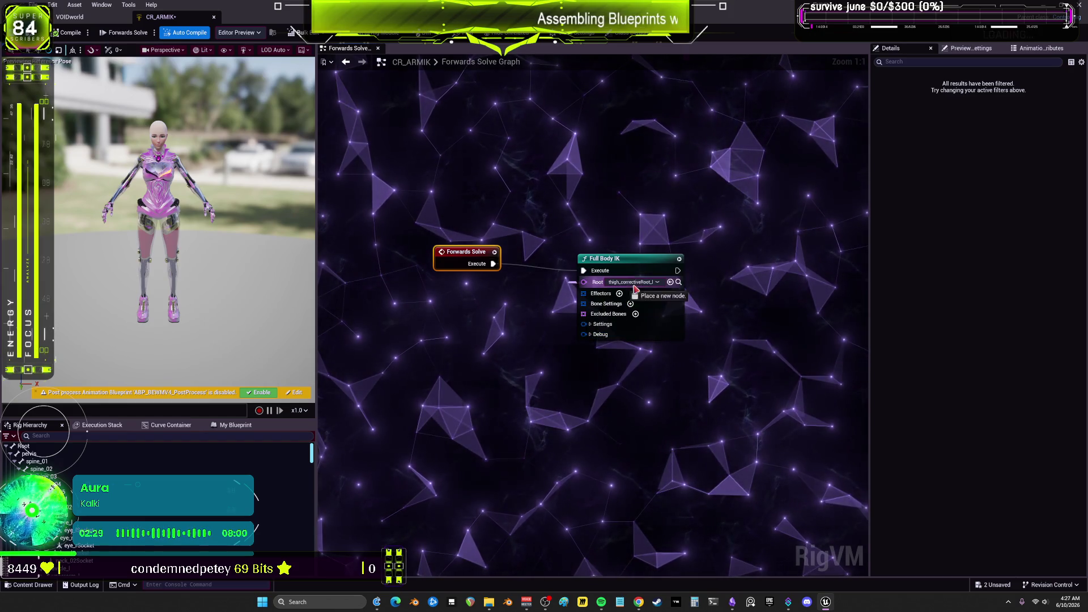
{"action": "type", "text": "root"}
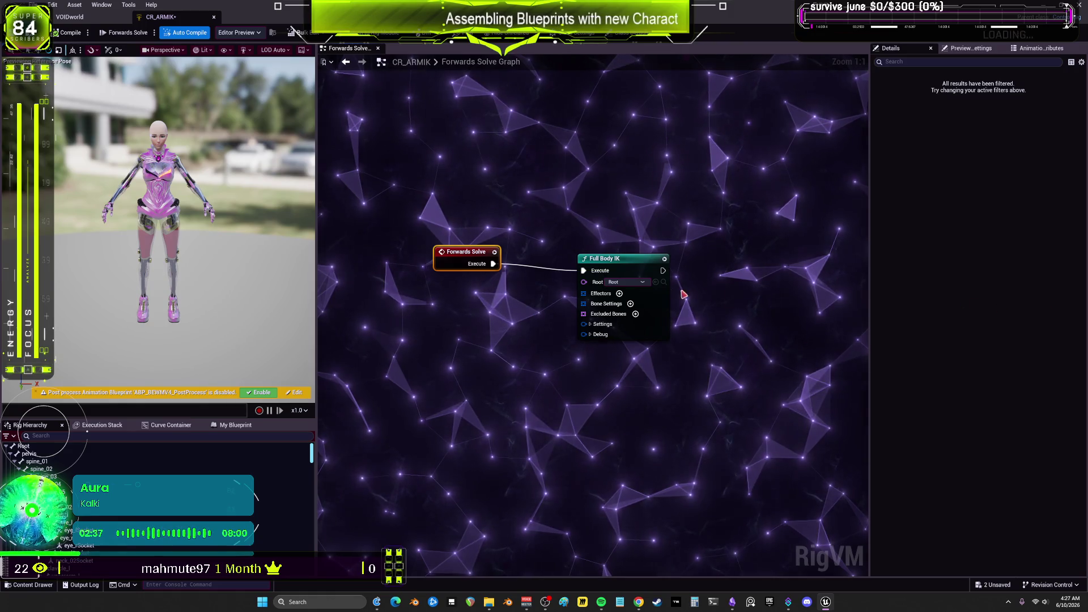
{"action": "left_click", "coordinate": [643, 321]}
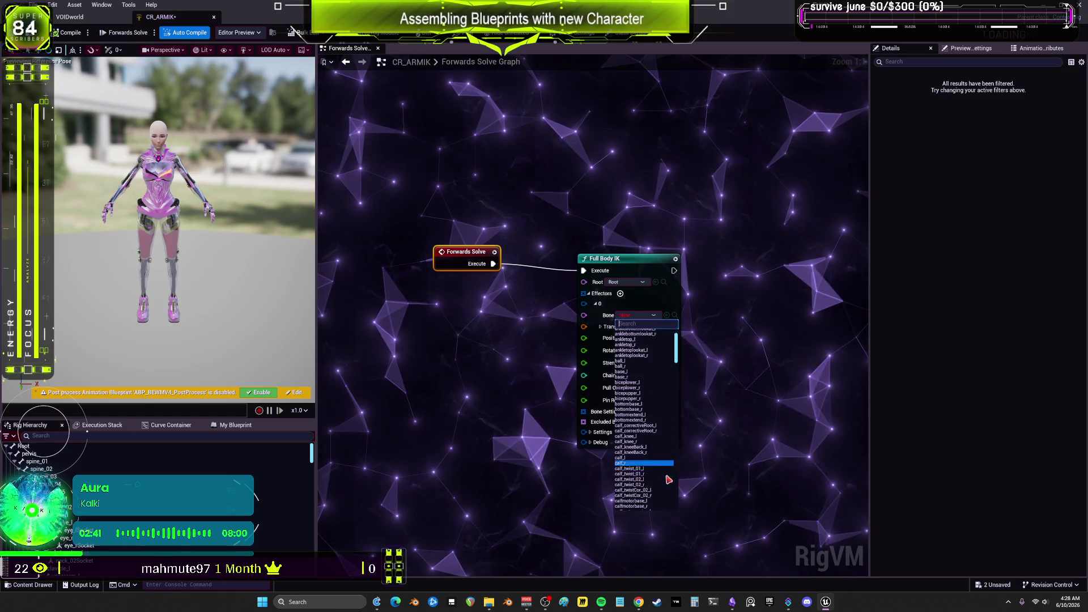
{"action": "scroll", "coordinate": [663, 470], "scroll_direction": "down", "scroll_amount": 1}
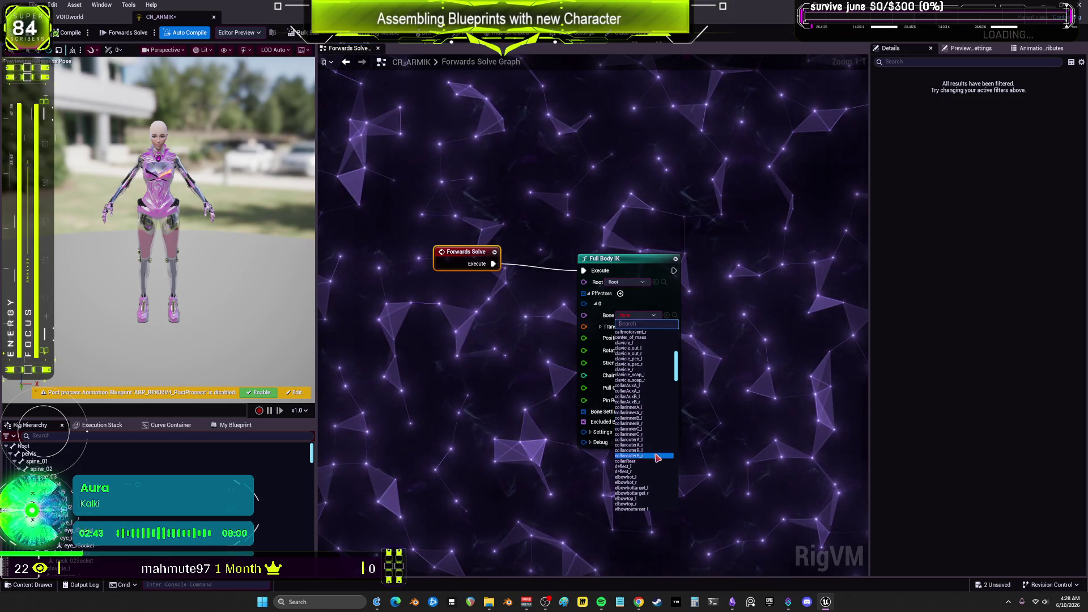
{"action": "scroll", "coordinate": [658, 457], "scroll_direction": "down", "scroll_amount": 10}
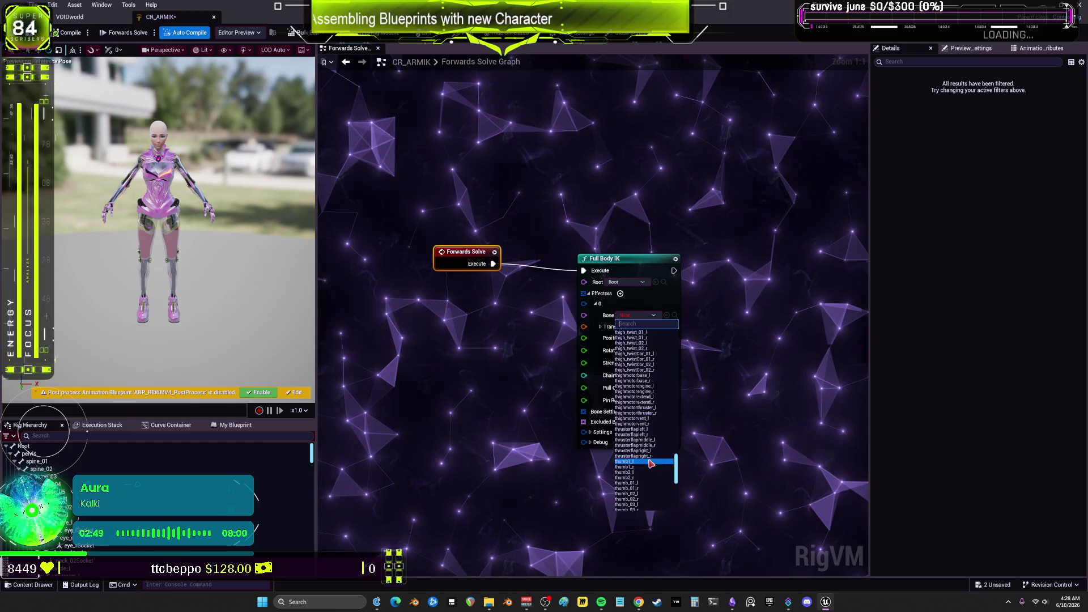
{"action": "scroll", "coordinate": [649, 438], "scroll_direction": "up", "scroll_amount": 3}
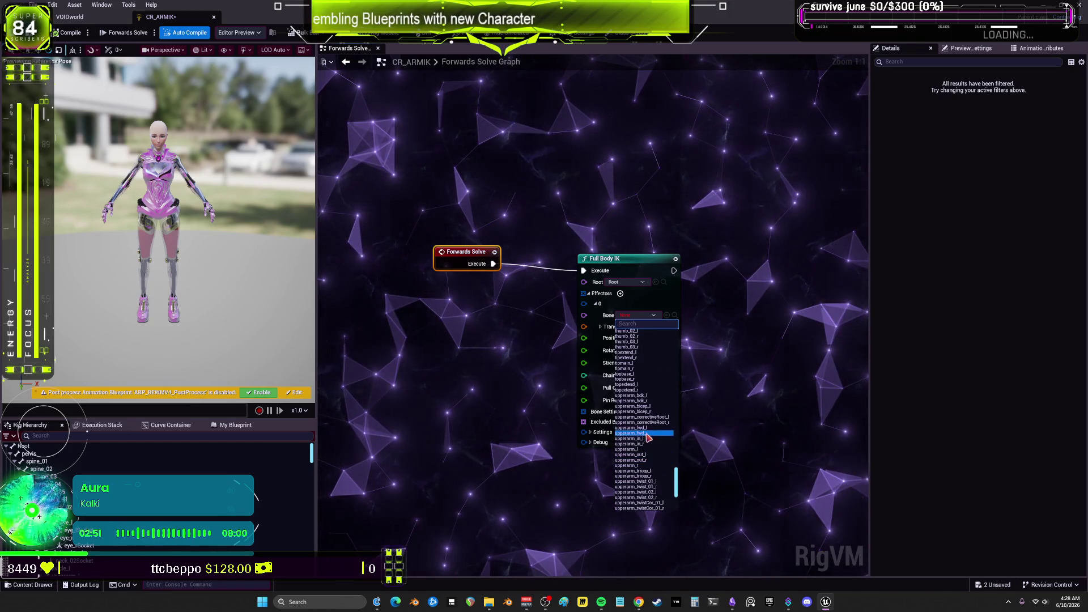
{"action": "left_click", "coordinate": [644, 450]}
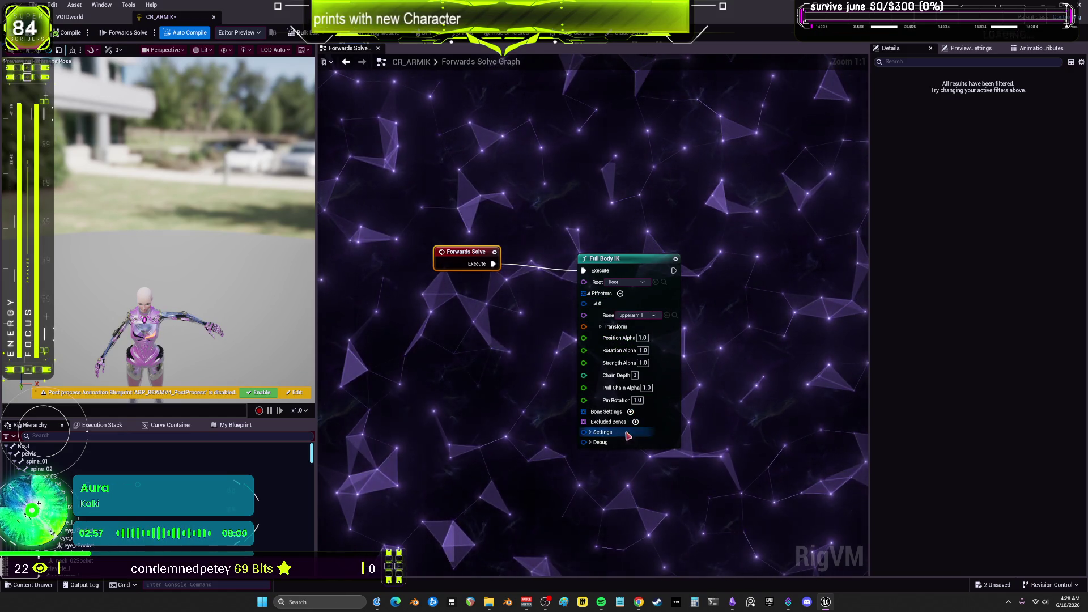
{"action": "left_click", "coordinate": [591, 432]}
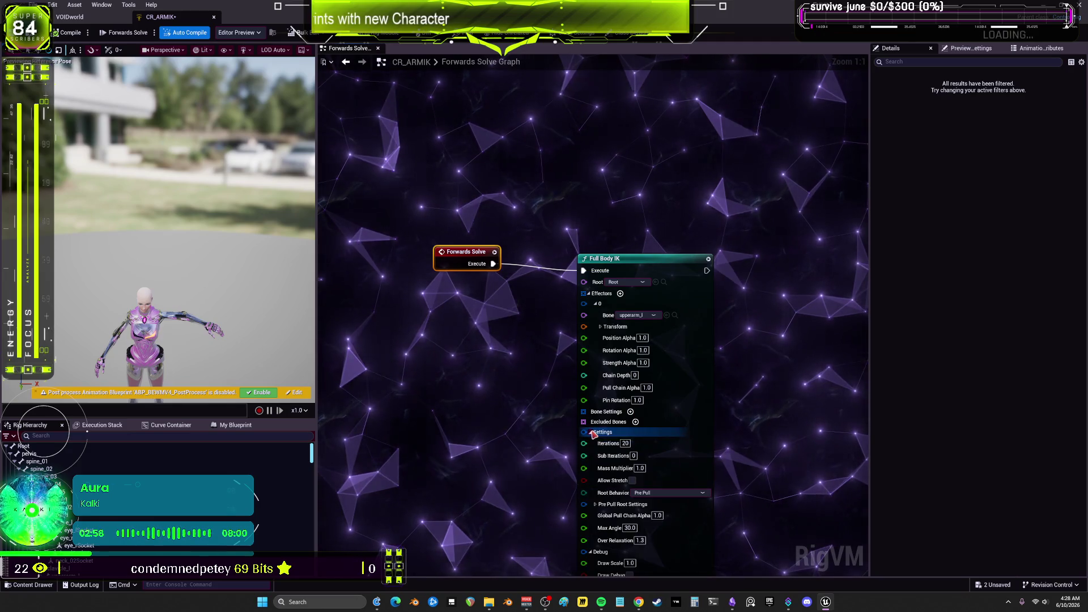
Add a Full Body IK Bone Settings entry for the lowerarm_l bone
{"action": "left_click", "coordinate": [631, 412]}
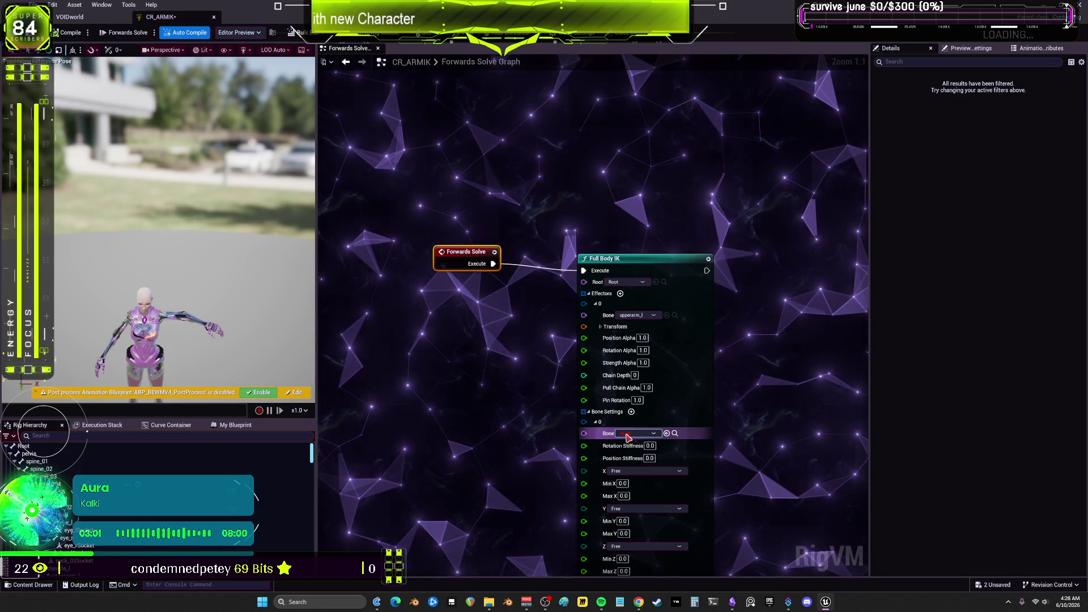
{"action": "left_click", "coordinate": [632, 434]}
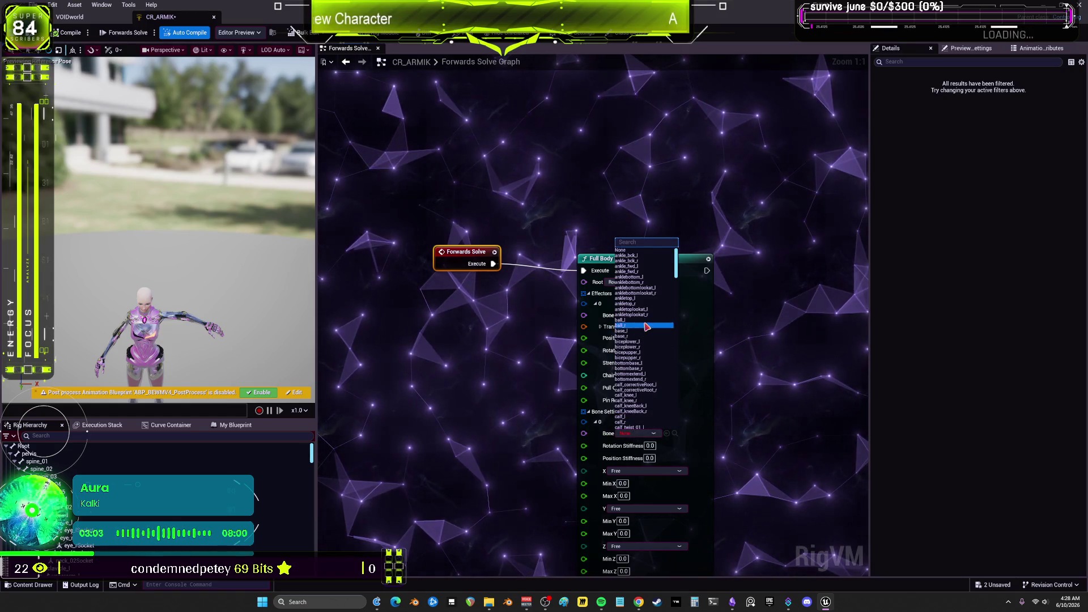
{"action": "scroll", "coordinate": [646, 340], "scroll_direction": "down", "scroll_amount": 10}
{"action": "scroll", "coordinate": [659, 336], "scroll_direction": "down", "scroll_amount": 10}
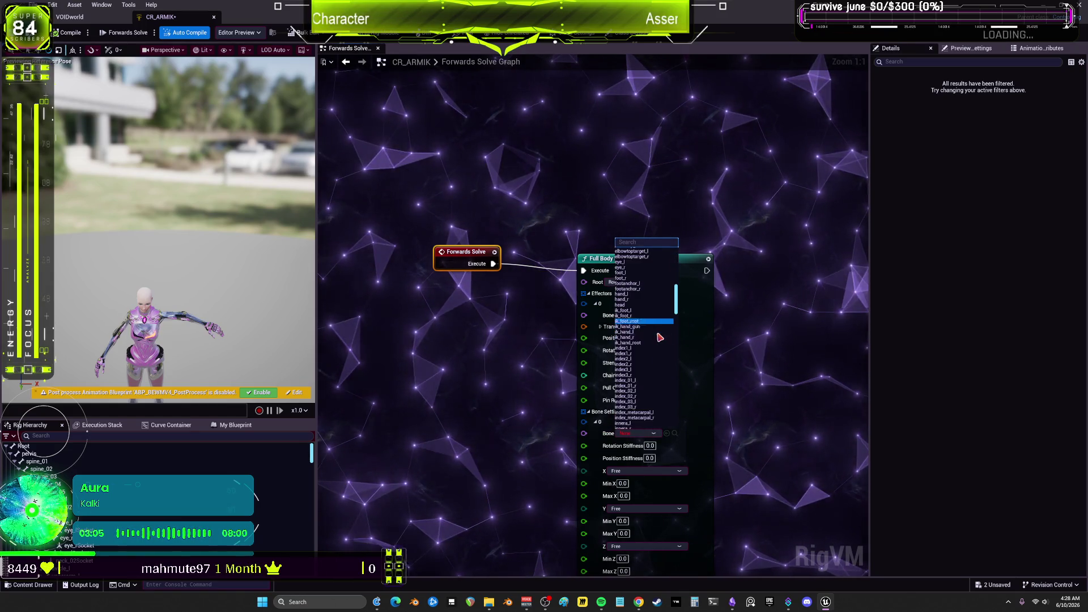
{"action": "type", "text": "lower"}
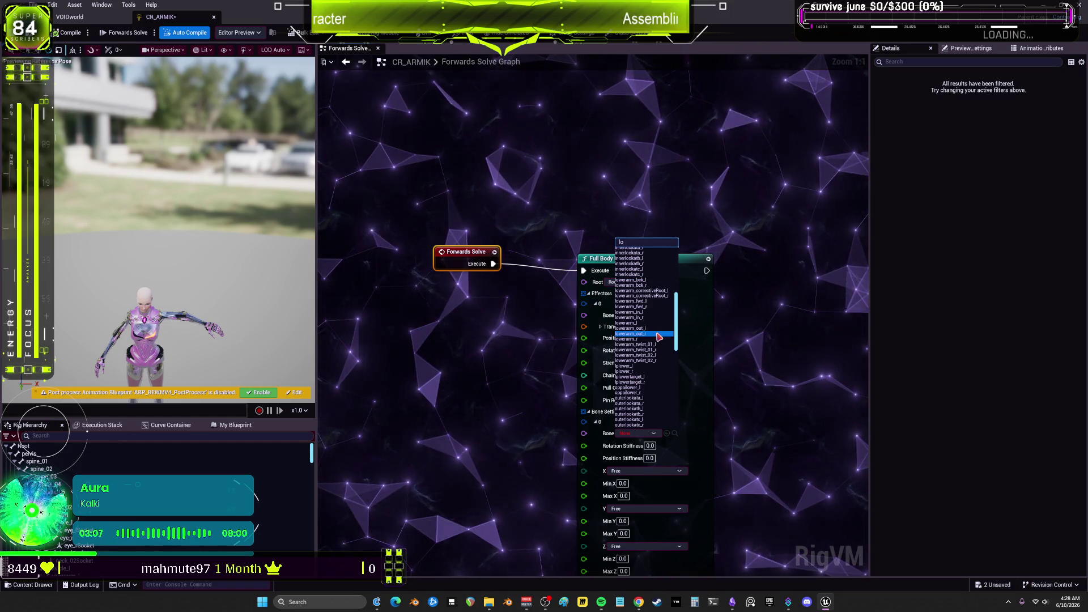
{"action": "left_click", "coordinate": [659, 305]}
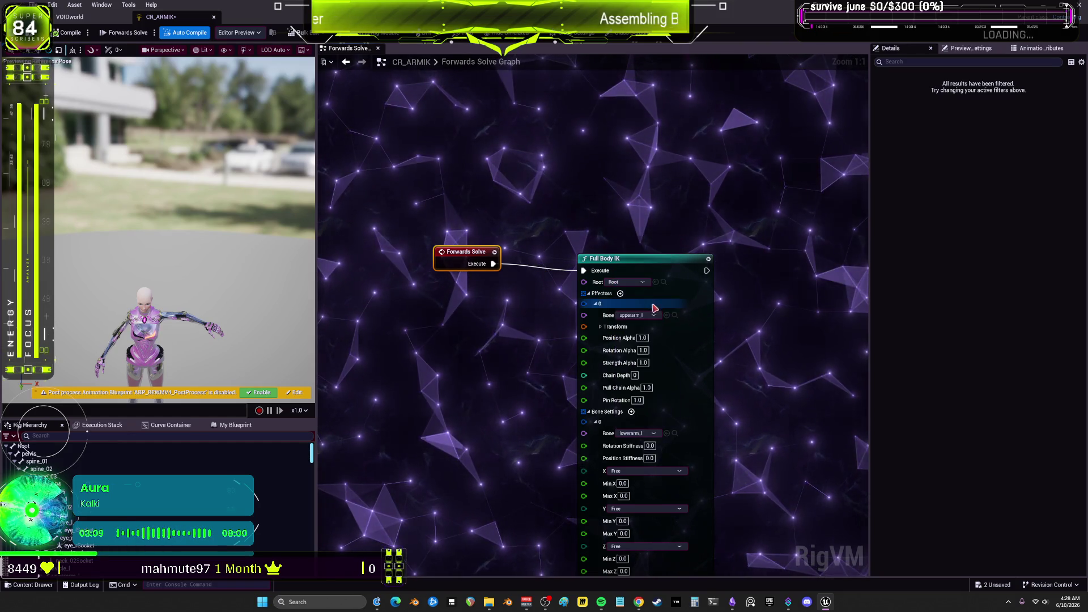
Lock the lowerarm_l X and Y axes, leaving Z free
{"action": "left_click_drag", "start_coordinate": [737, 433], "coordinate": [703, 347]}
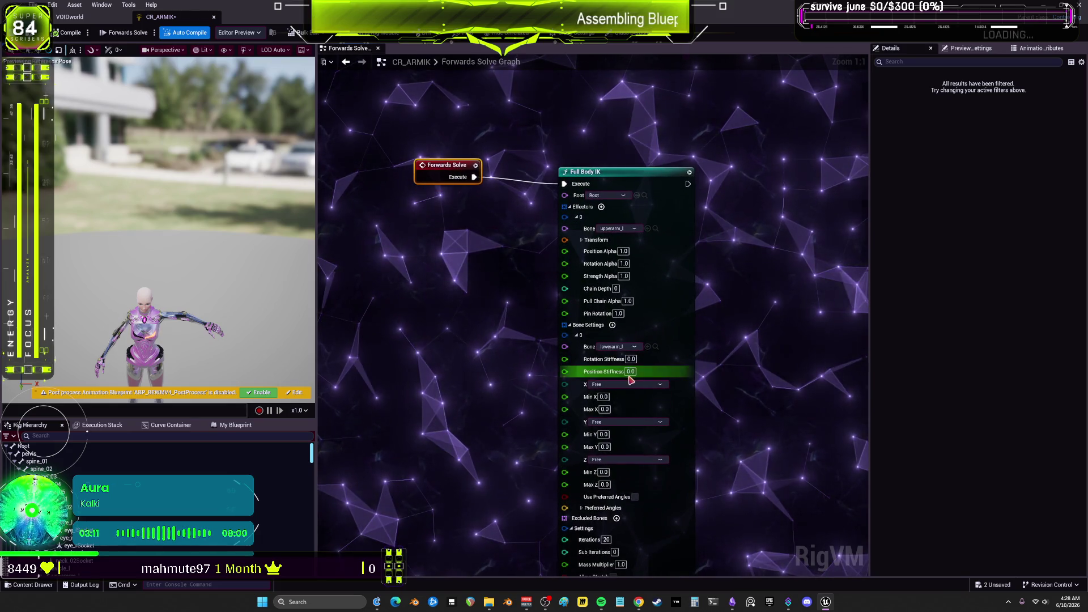
{"action": "left_click", "coordinate": [627, 383]}
{"action": "left_click", "coordinate": [609, 411]}
{"action": "left_click", "coordinate": [605, 422]}
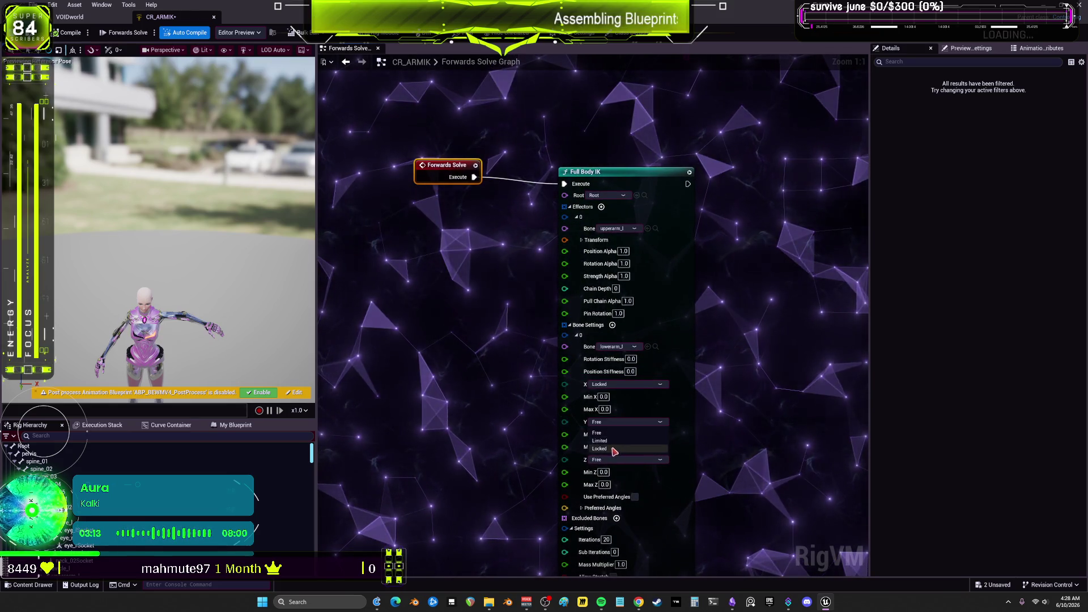
{"action": "left_click", "coordinate": [602, 449]}
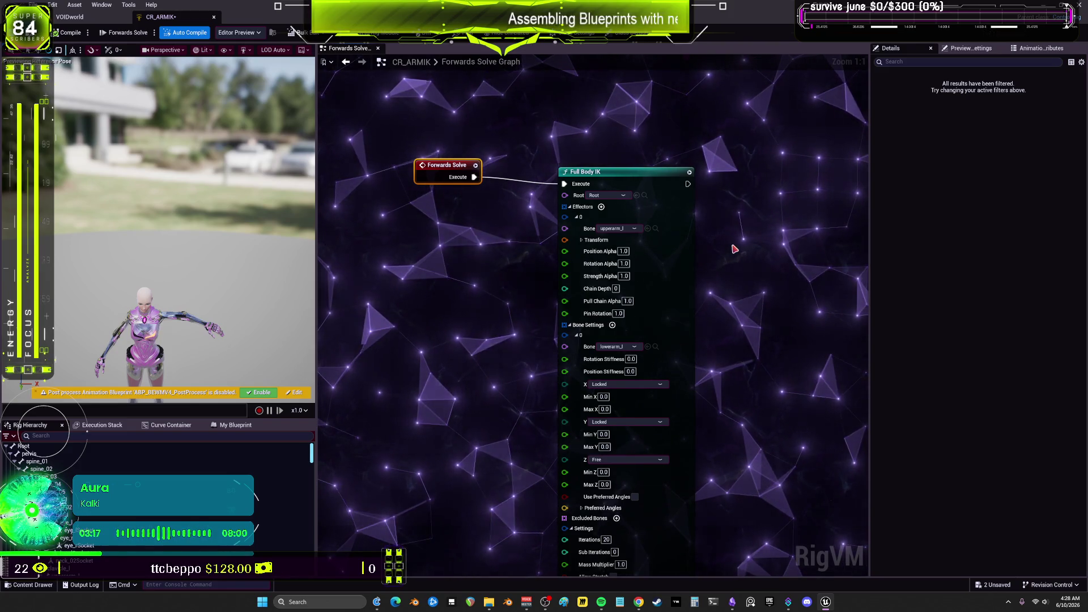
{"action": "left_click", "coordinate": [631, 252]}
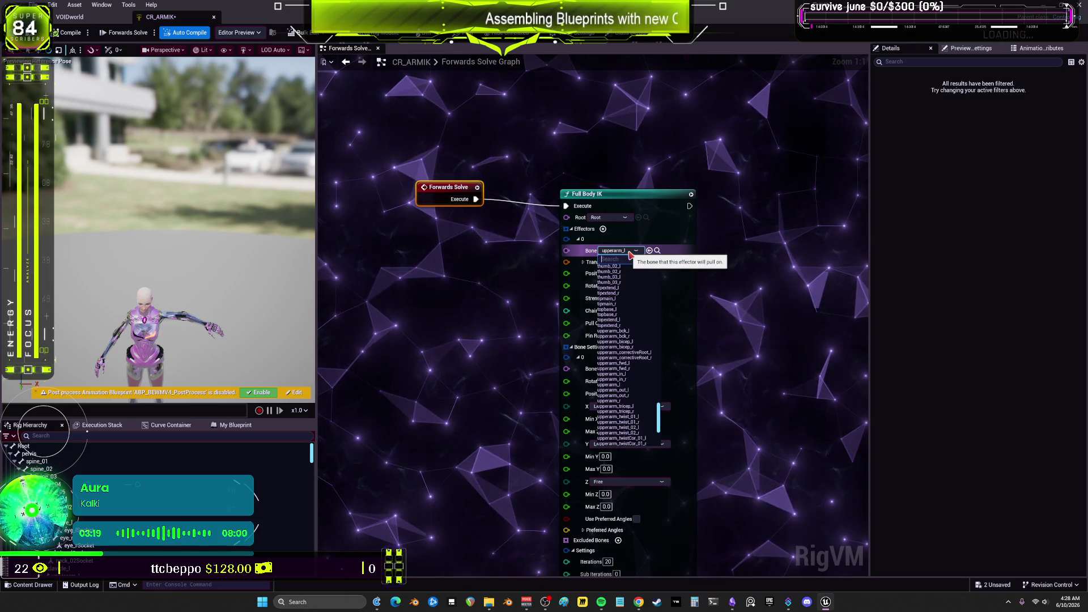
Change the first effector's bone to Root and select hand_l in the Rig Hierarchy
{"action": "type", "text": "root"}
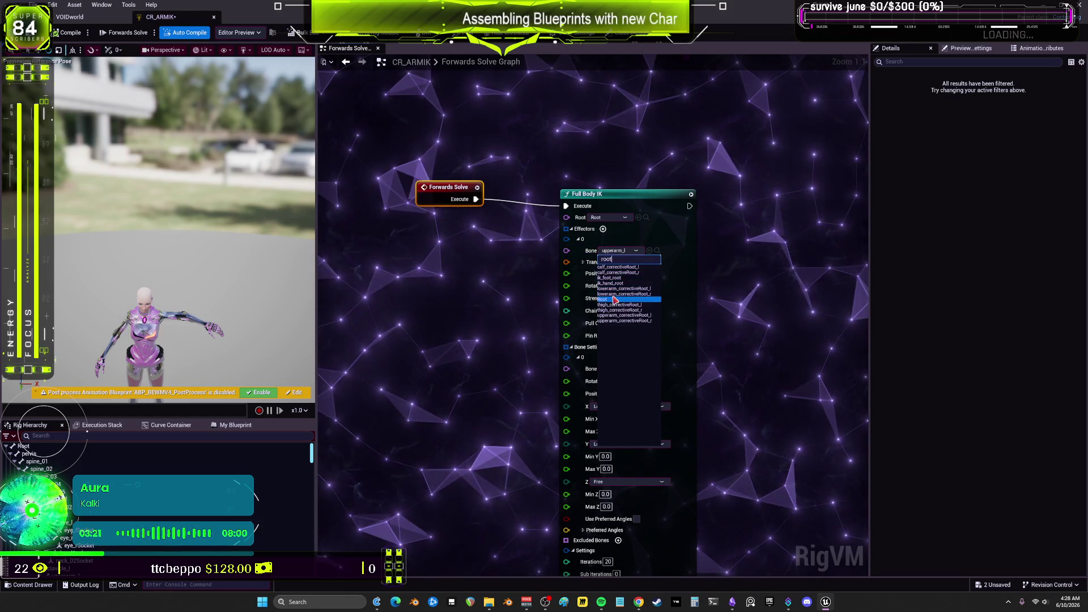
{"action": "left_click", "coordinate": [618, 299]}
{"action": "left_click_drag", "start_coordinate": [723, 381], "coordinate": [701, 339]}
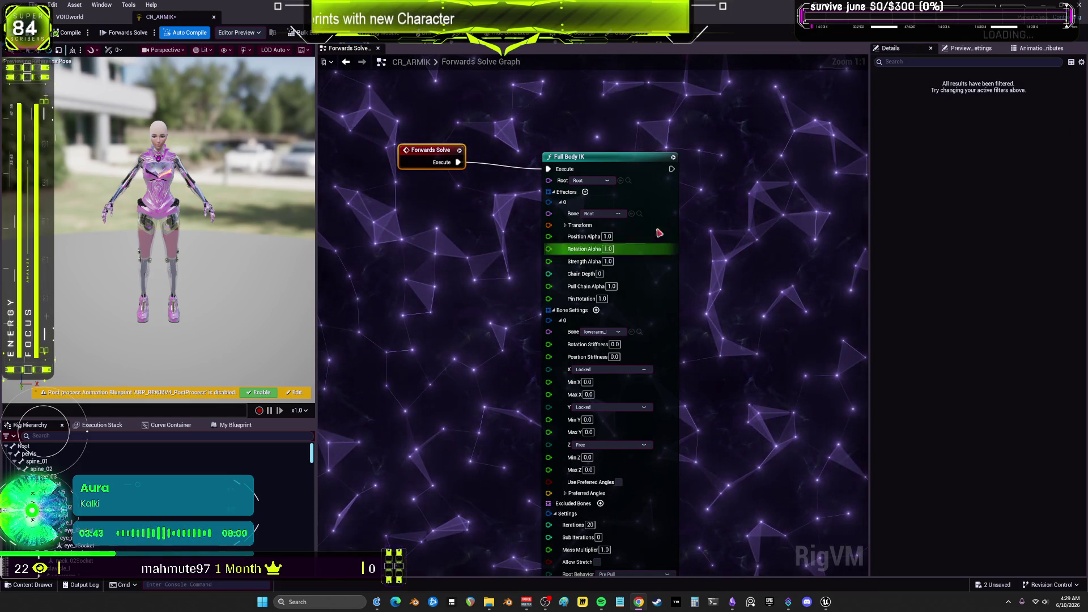
{"action": "scroll", "coordinate": [192, 468], "scroll_direction": "down", "scroll_amount": 8}
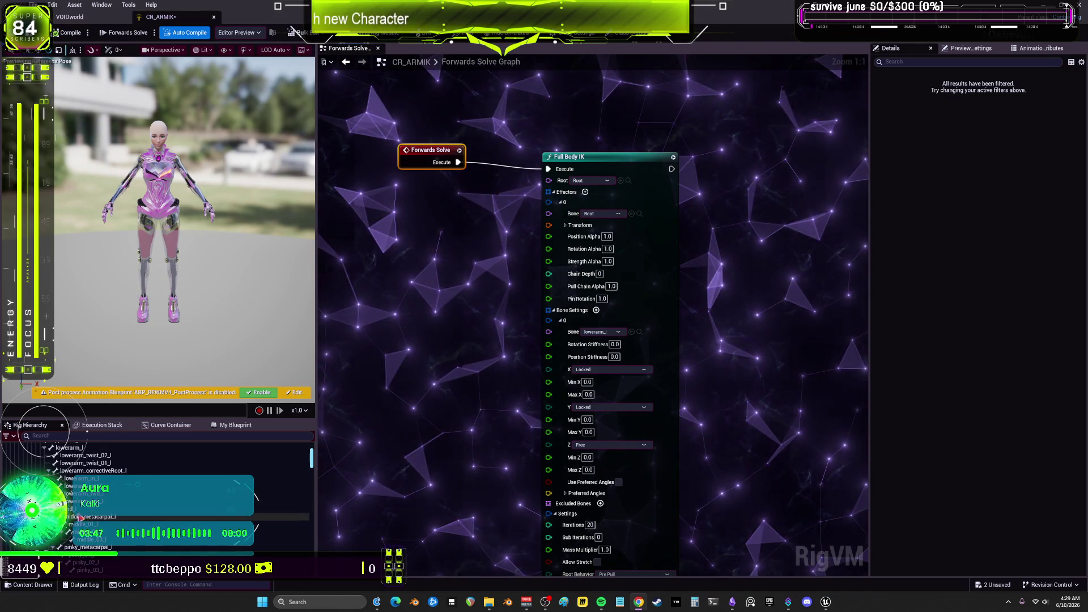
{"action": "left_click", "coordinate": [71, 510]}
{"action": "right_click", "coordinate": [71, 509]}
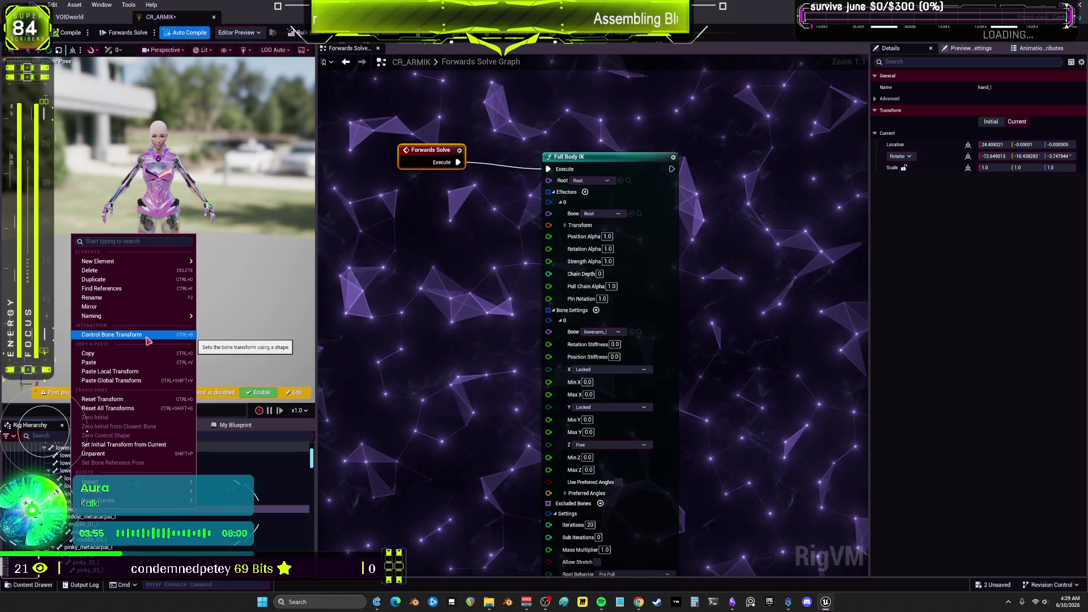
Create a hand_l_ctrl control on the hand_l bone and enlarge the Rig Hierarchy panel
{"action": "mouse_move", "coordinate": [155, 267]}
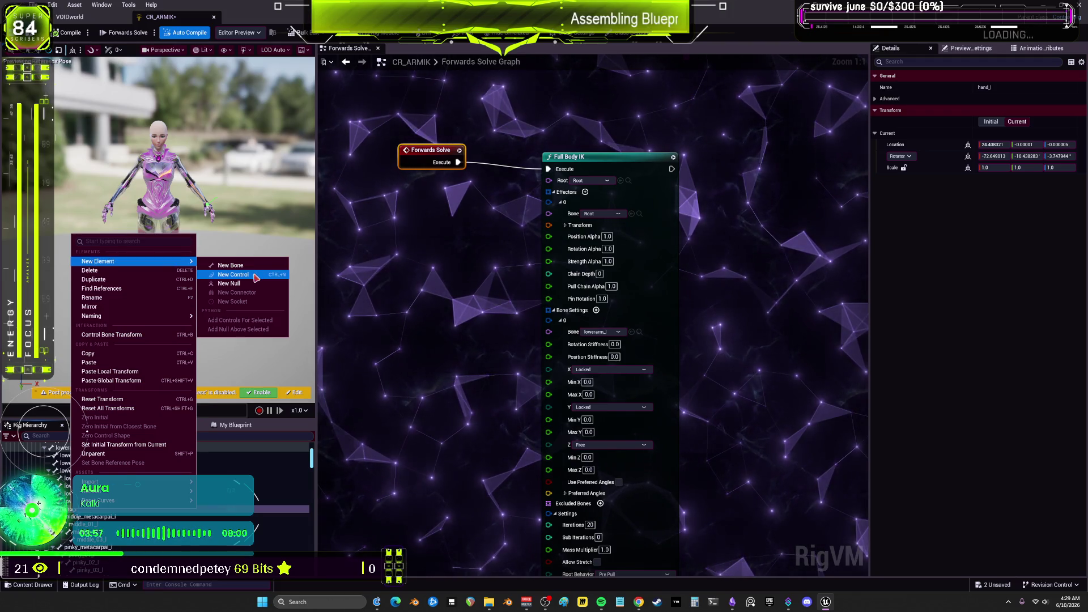
{"action": "left_click", "coordinate": [233, 274]}
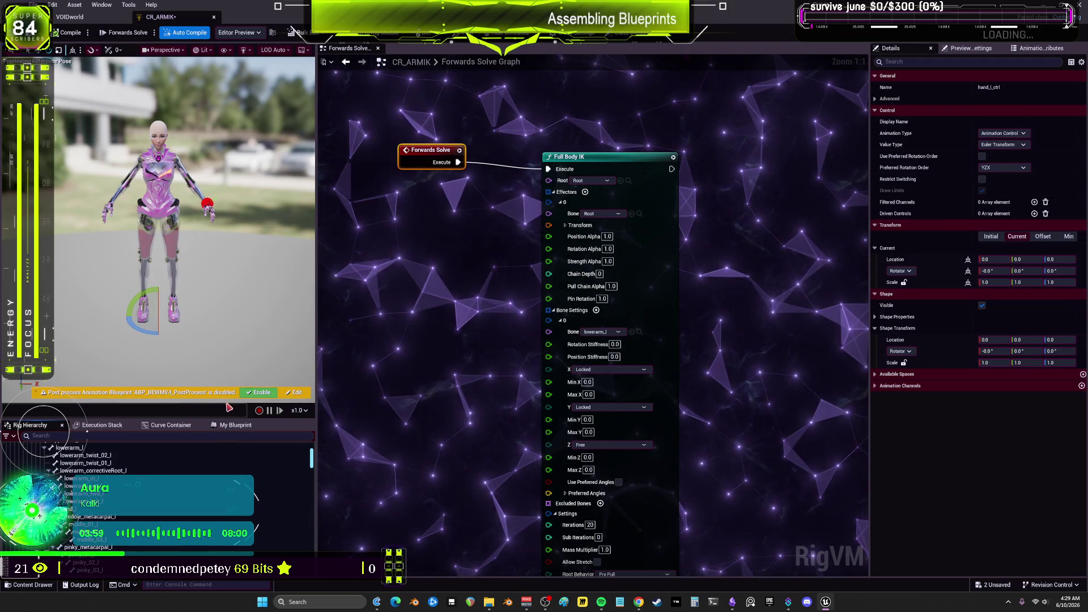
{"action": "mouse_move", "coordinate": [223, 420]}
{"action": "left_mouse_down"}
{"action": "mouse_move", "coordinate": [221, 142]}
{"action": "mouse_move", "coordinate": [221, 192]}
{"action": "left_mouse_up"}
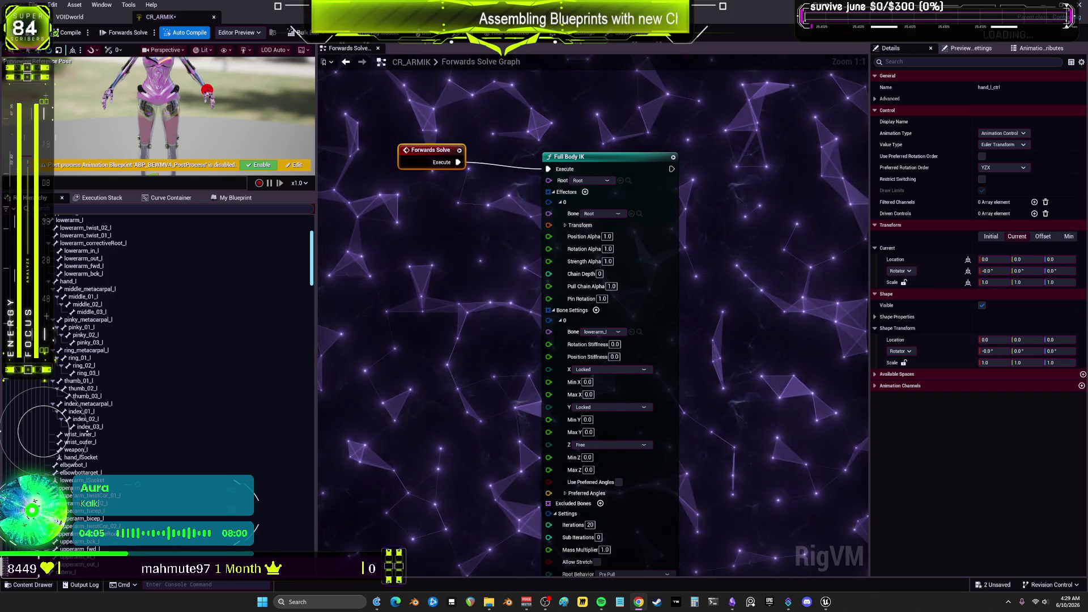
{"action": "scroll", "coordinate": [238, 330], "scroll_direction": "down", "scroll_amount": 15}
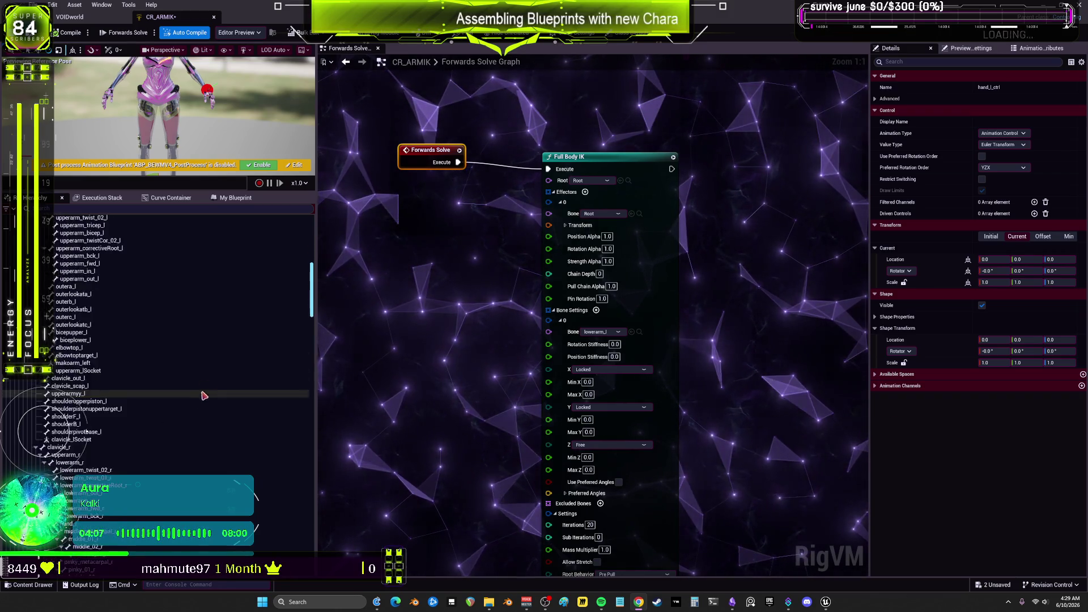
{"action": "scroll", "coordinate": [312, 340], "scroll_direction": "down", "scroll_amount": 15}
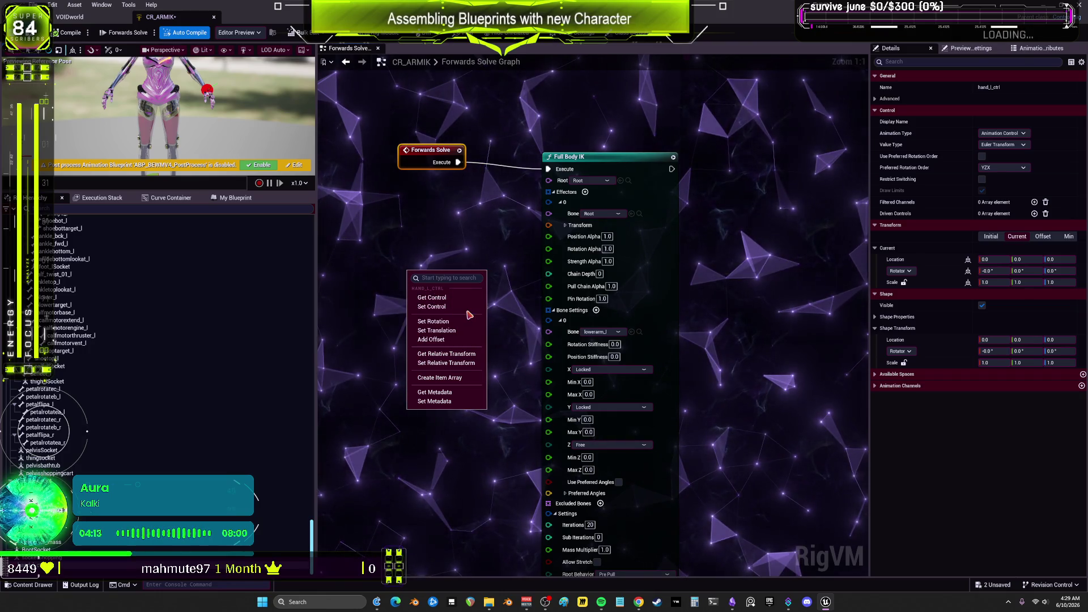
Add a Get Transform node reading hand_l_ctrl in Global Space beside the Full Body IK node
{"action": "left_click", "coordinate": [436, 298]}
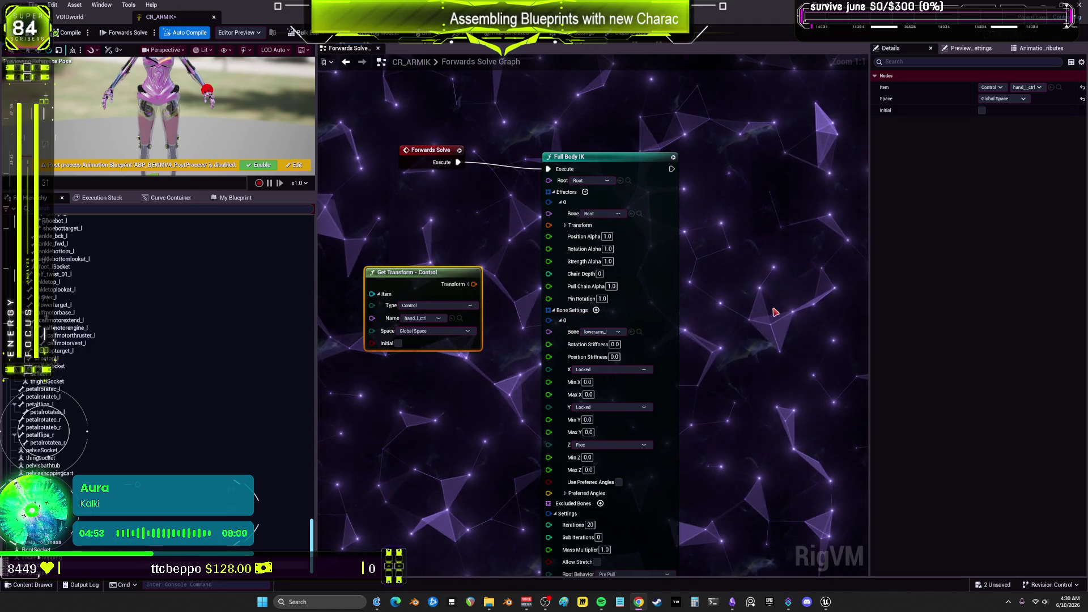
{"action": "left_click_drag", "start_coordinate": [736, 363], "coordinate": [744, 337]}
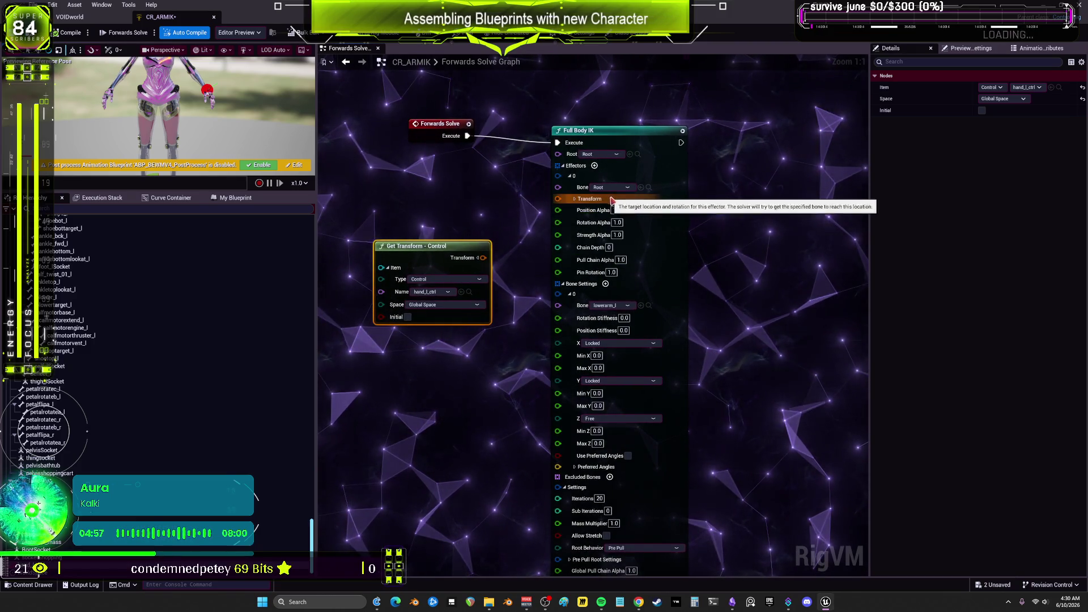
Add a second Full Body IK effector targeting upperarm_l
{"action": "left_click", "coordinate": [594, 165]}
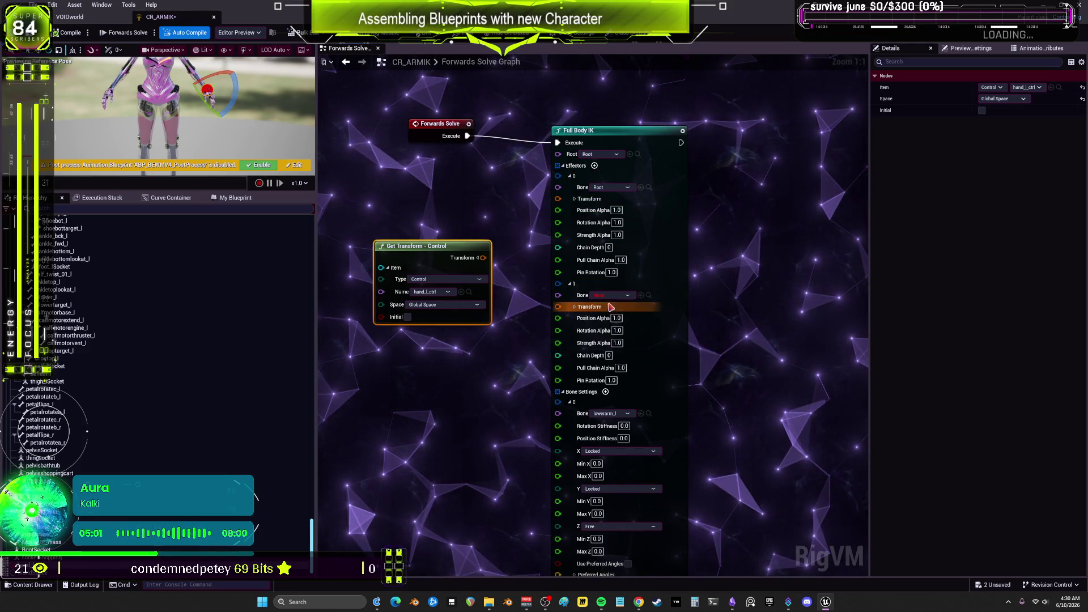
{"action": "left_click", "coordinate": [608, 295]}
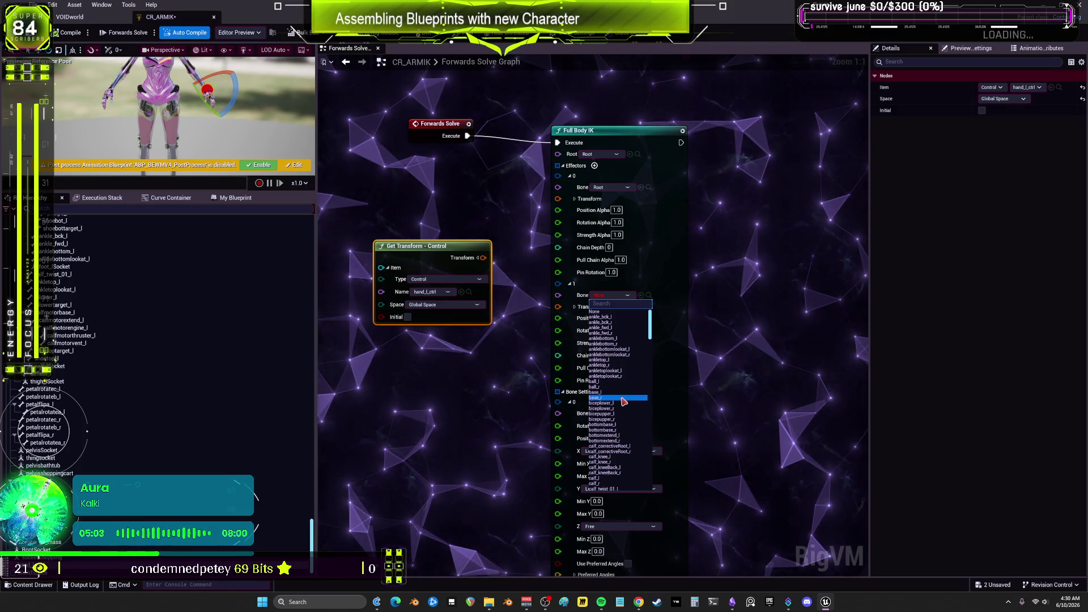
{"action": "type", "text": "upper"}
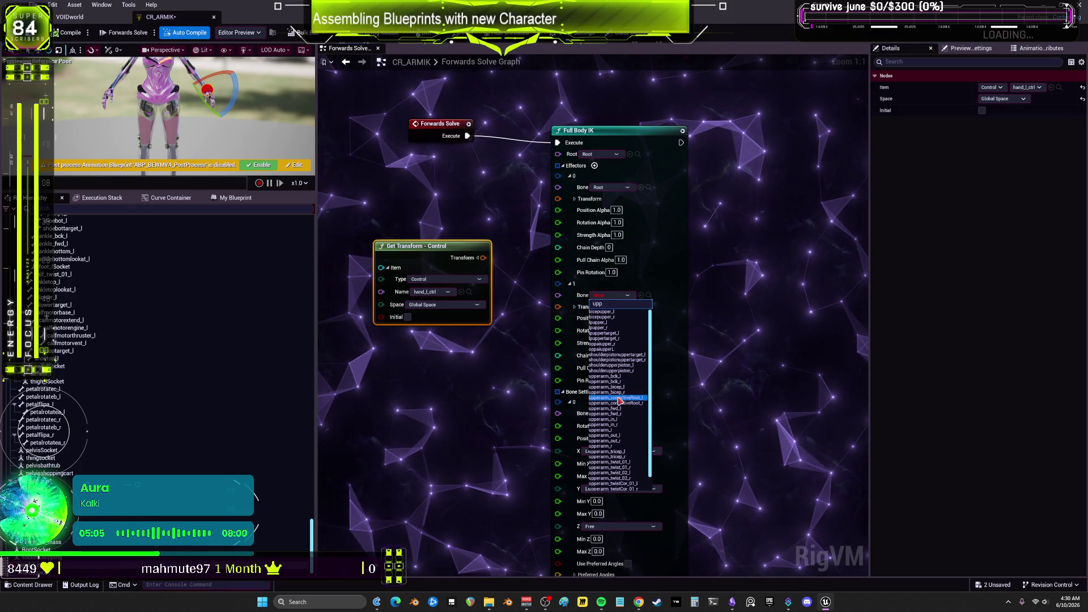
{"action": "left_click", "coordinate": [609, 430]}
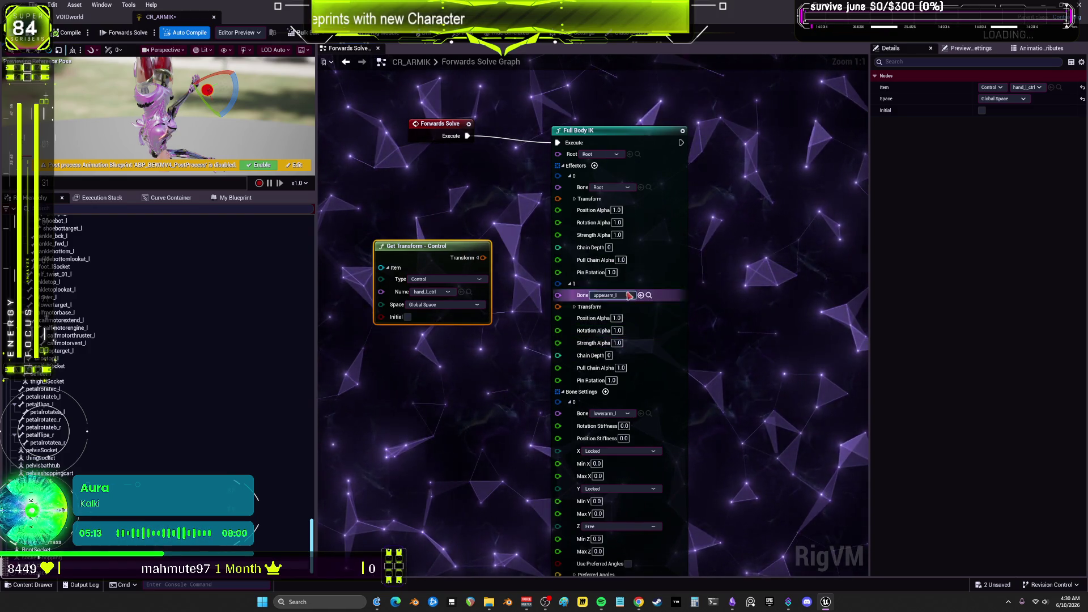
Set the first effector's Position, Rotation, Strength, Pull Chain alphas and Pin Rotation to 0
{"action": "left_click", "coordinate": [617, 210]}
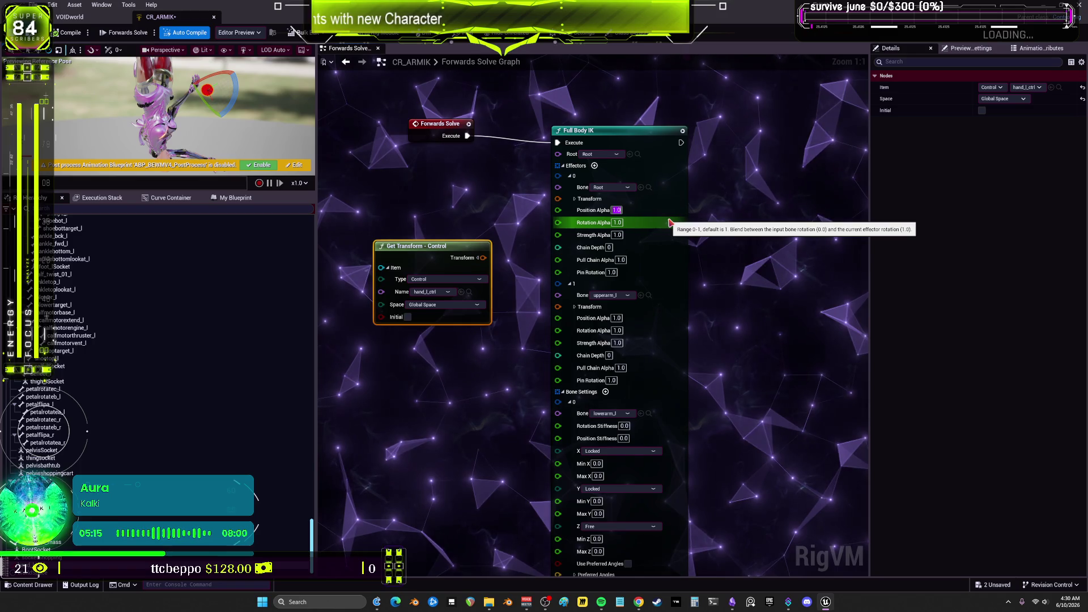
{"action": "type", "text": "0"}
{"action": "key", "text": "Tab"}
{"action": "type", "text": "0"}
{"action": "key", "text": "Tab"}
{"action": "type", "text": "0"}
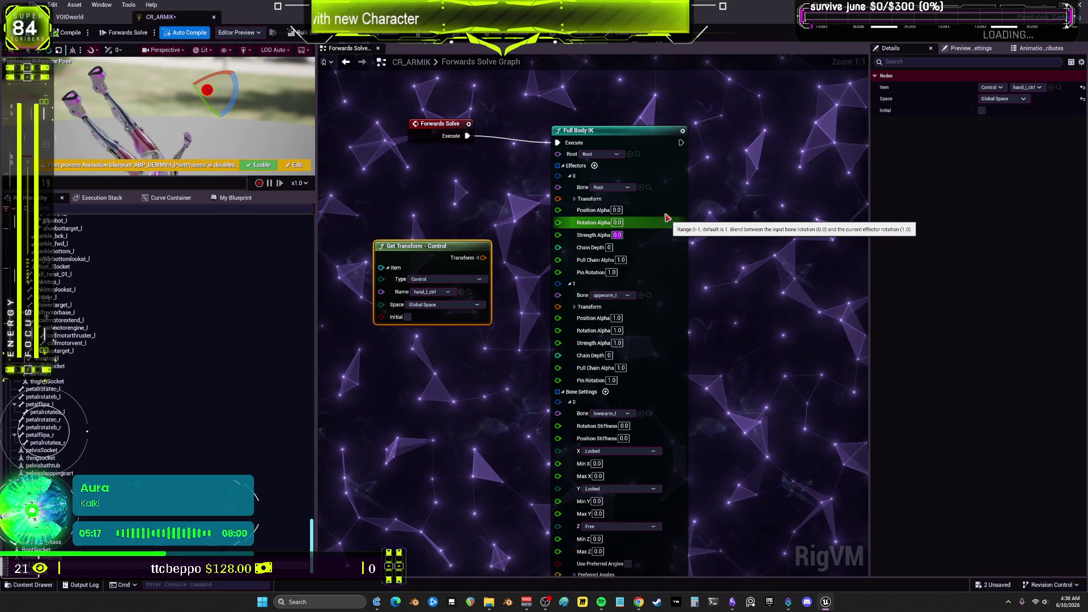
{"action": "left_click", "coordinate": [622, 260]}
{"action": "type", "text": "0"}
{"action": "key", "text": "Tab"}
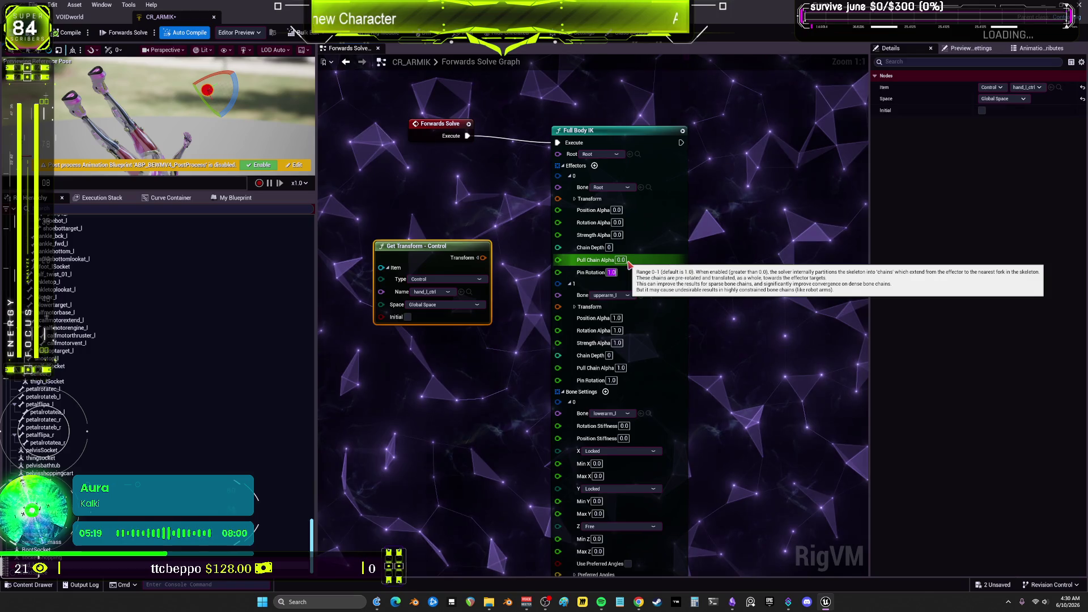
{"action": "type", "text": "0"}
{"action": "left_click", "coordinate": [723, 208]}
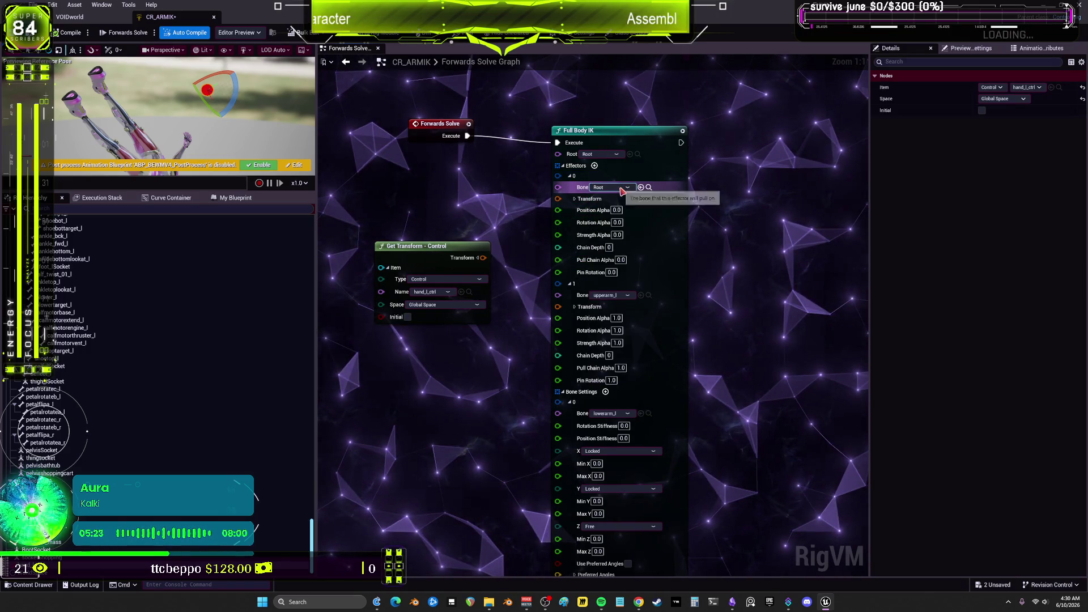
Remove the second upperarm_l effector and enlarge the character preview area
{"action": "right_click", "coordinate": [573, 285]}
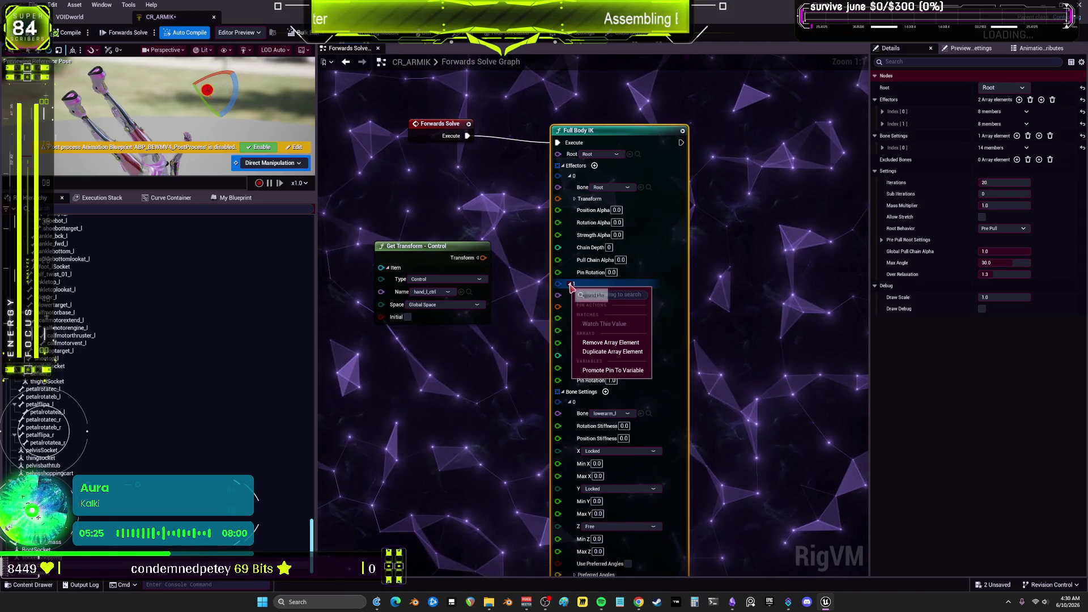
{"action": "left_click", "coordinate": [611, 342]}
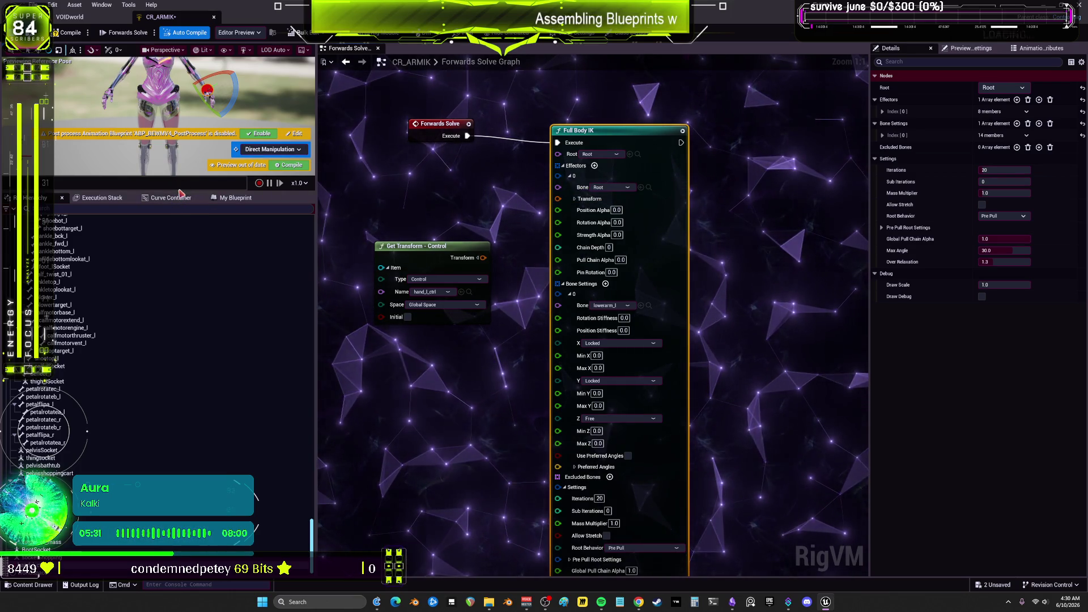
{"action": "left_click_drag", "start_coordinate": [179, 195], "coordinate": [178, 356]}
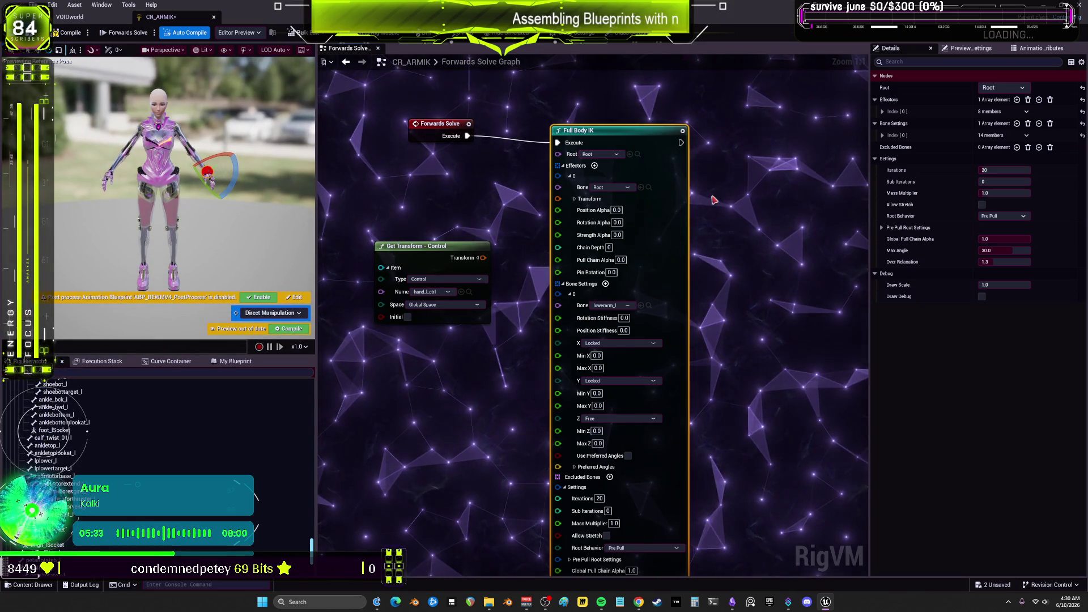
{"action": "left_click_drag", "start_coordinate": [744, 184], "coordinate": [729, 187]}
{"action": "right_click", "coordinate": [745, 190]}
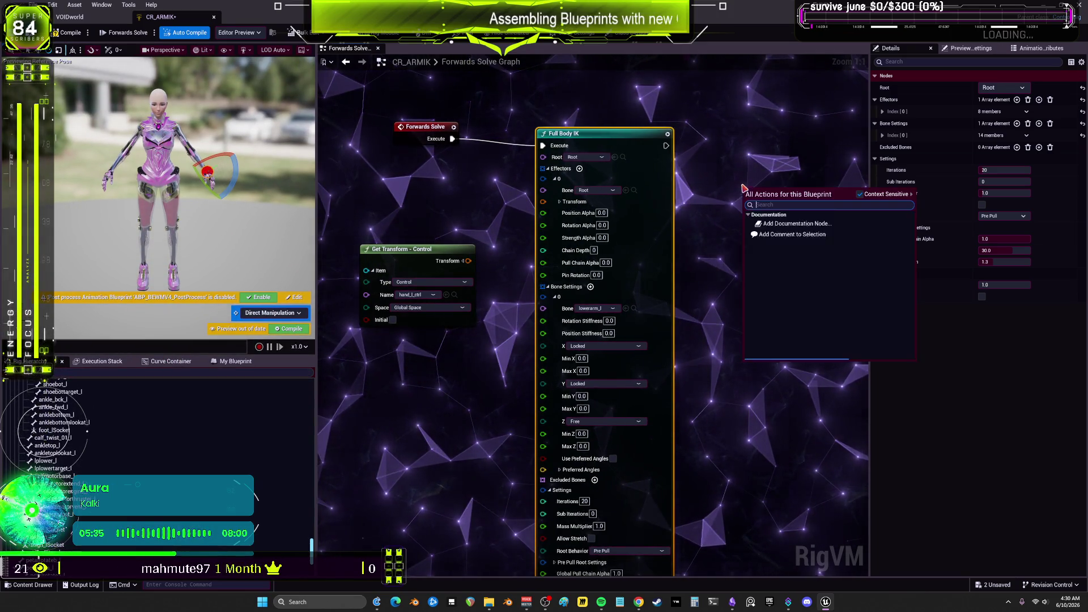
{"action": "type", "text": "ik"}
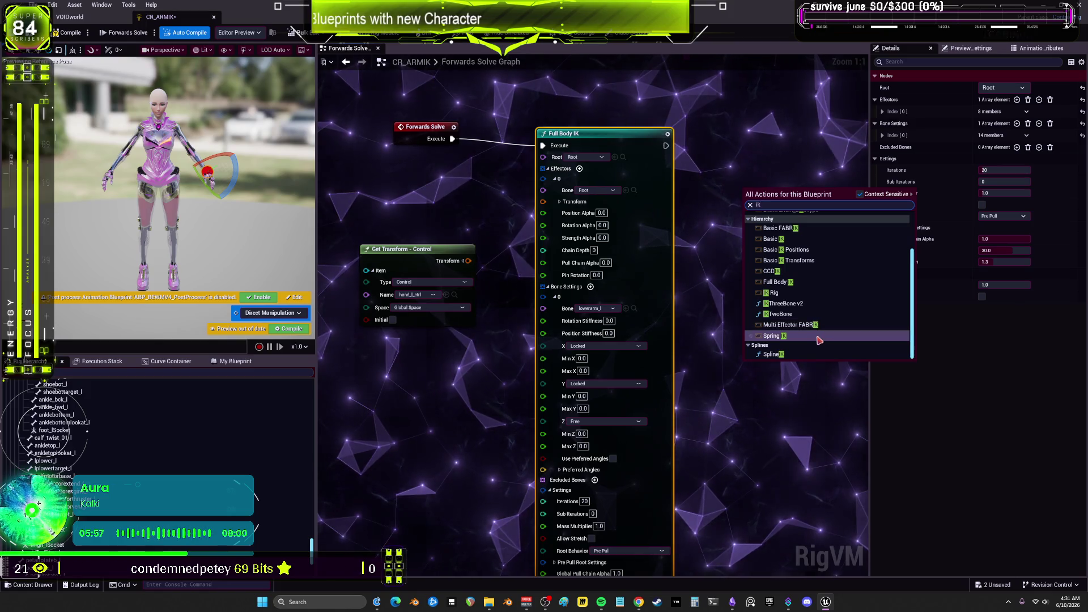
{"action": "scroll", "coordinate": [823, 327], "scroll_direction": "up", "scroll_amount": 3}
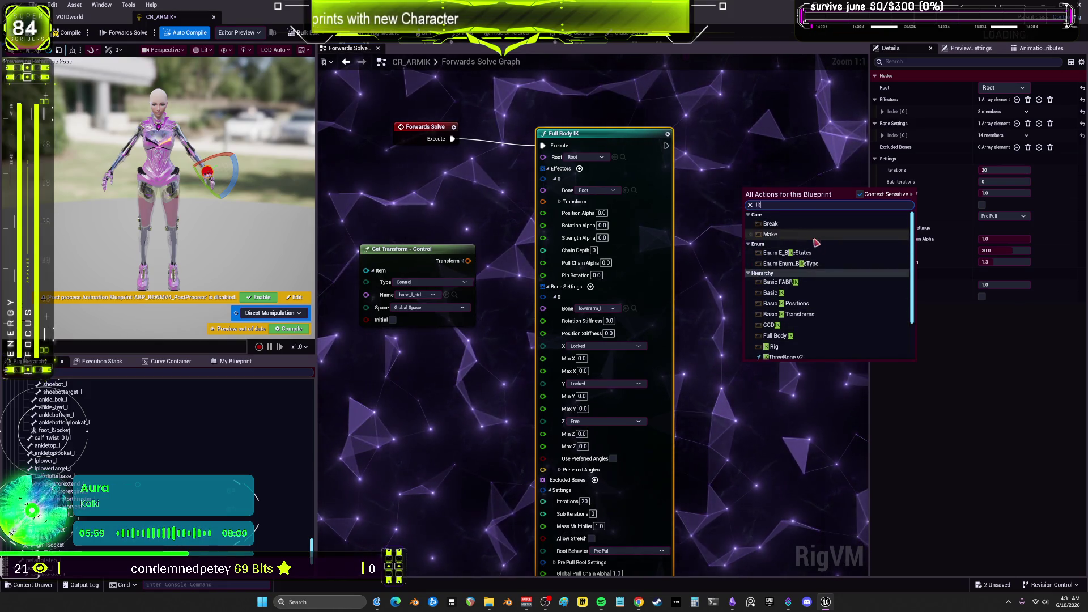
{"action": "scroll", "coordinate": [831, 261], "scroll_direction": "down", "scroll_amount": 3}
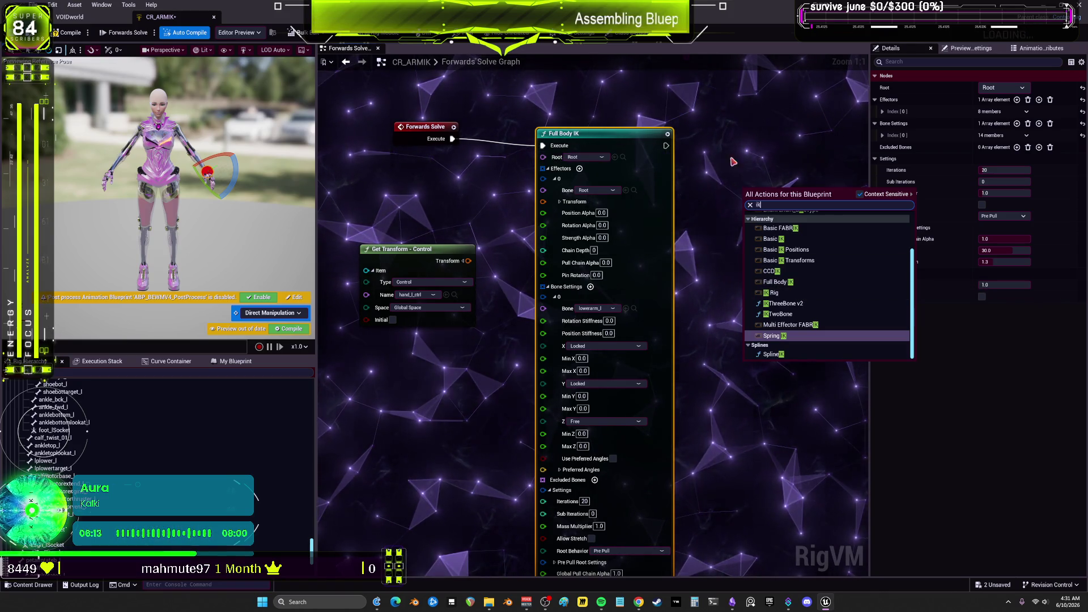
{"action": "left_click", "coordinate": [697, 261]}
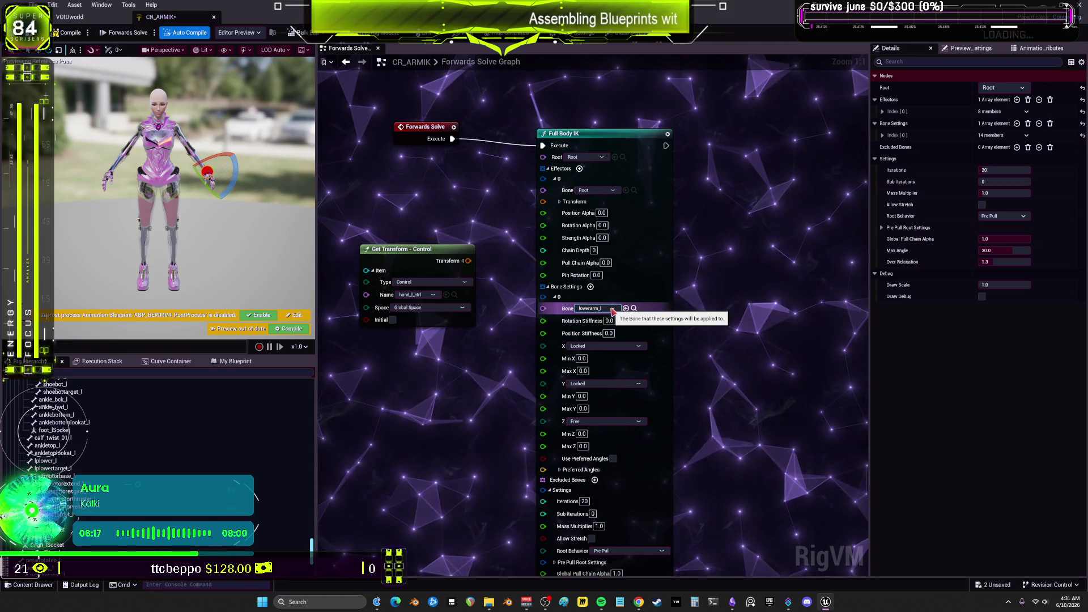
{"action": "mouse_move", "coordinate": [692, 333]}
{"action": "left_mouse_down"}
{"action": "mouse_move", "coordinate": [773, 306]}
{"action": "mouse_move", "coordinate": [771, 239]}
{"action": "left_mouse_up"}
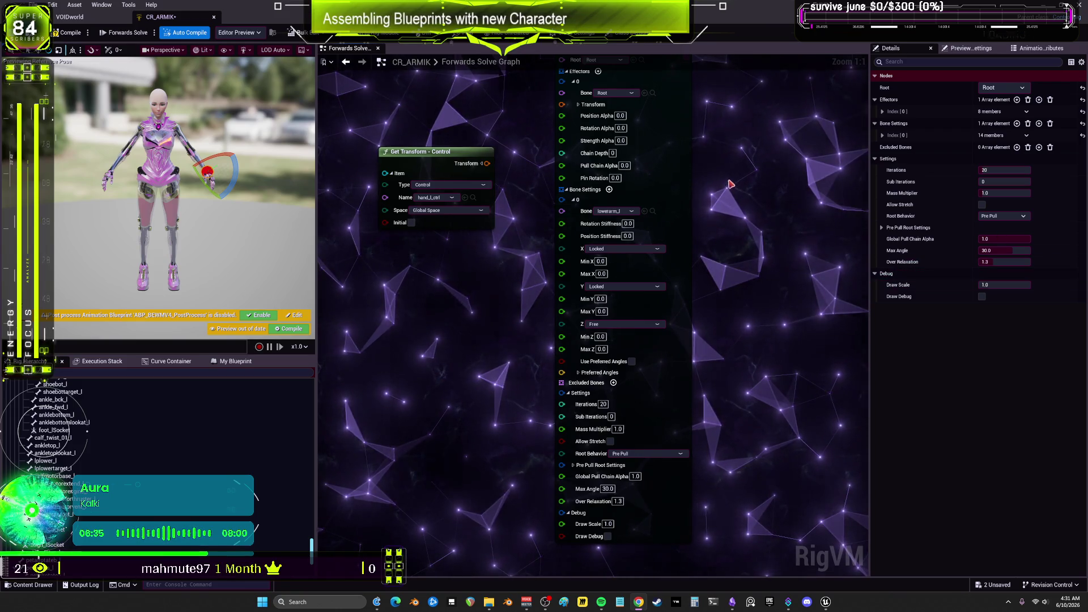
{"action": "scroll", "coordinate": [735, 176], "scroll_direction": "down", "scroll_amount": 2}
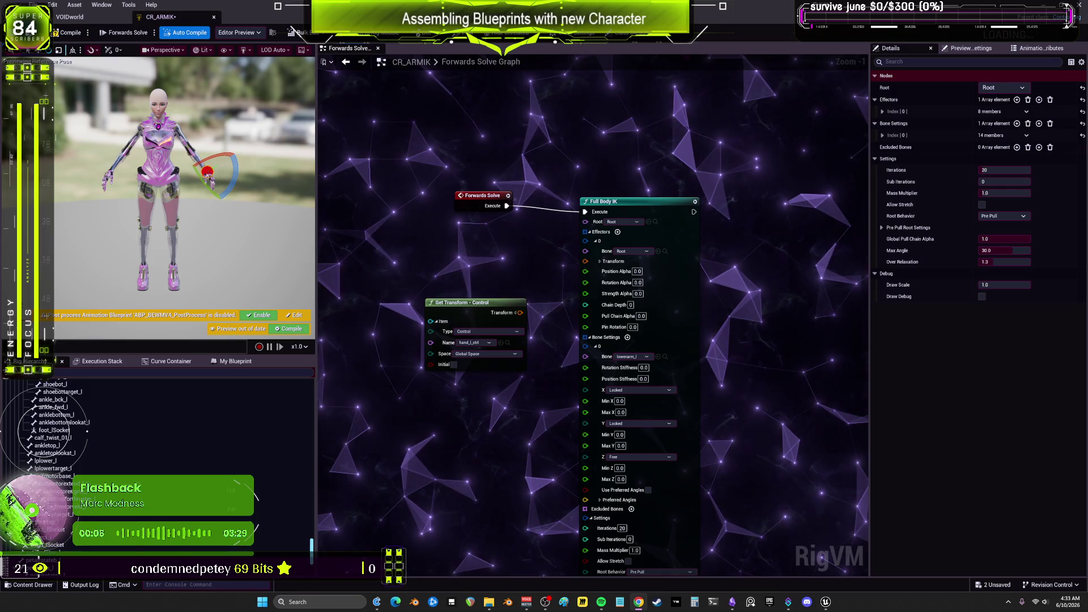
{"action": "scroll", "coordinate": [174, 452], "scroll_direction": "down", "scroll_amount": 5}
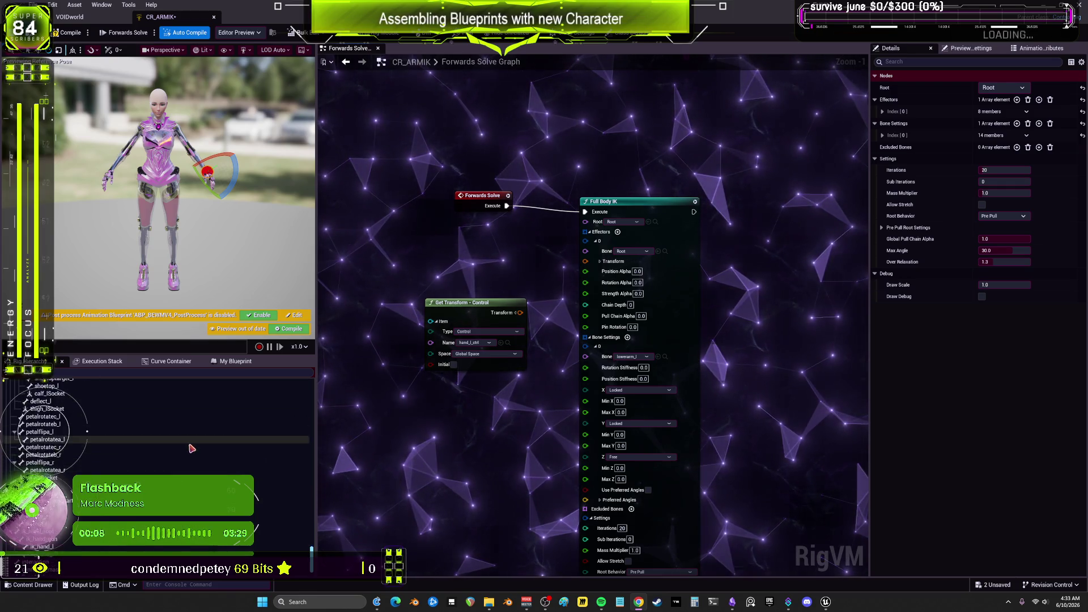
Inspect the hand_l_ctrl control's details, then go back to the VOIDworld level editor
{"action": "left_click", "coordinate": [121, 507]}
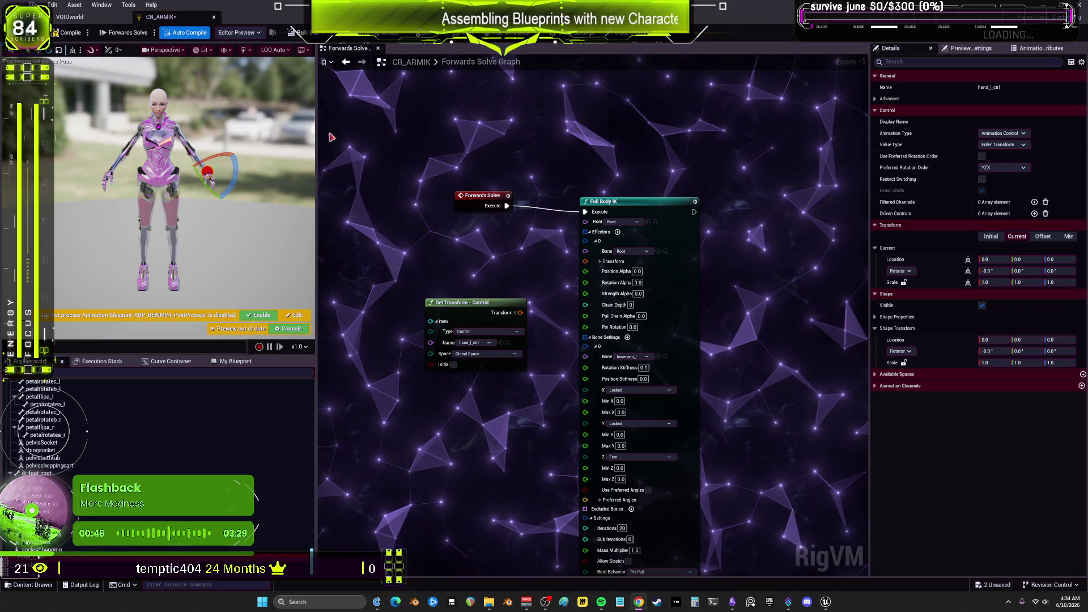
{"action": "left_click", "coordinate": [69, 17]}
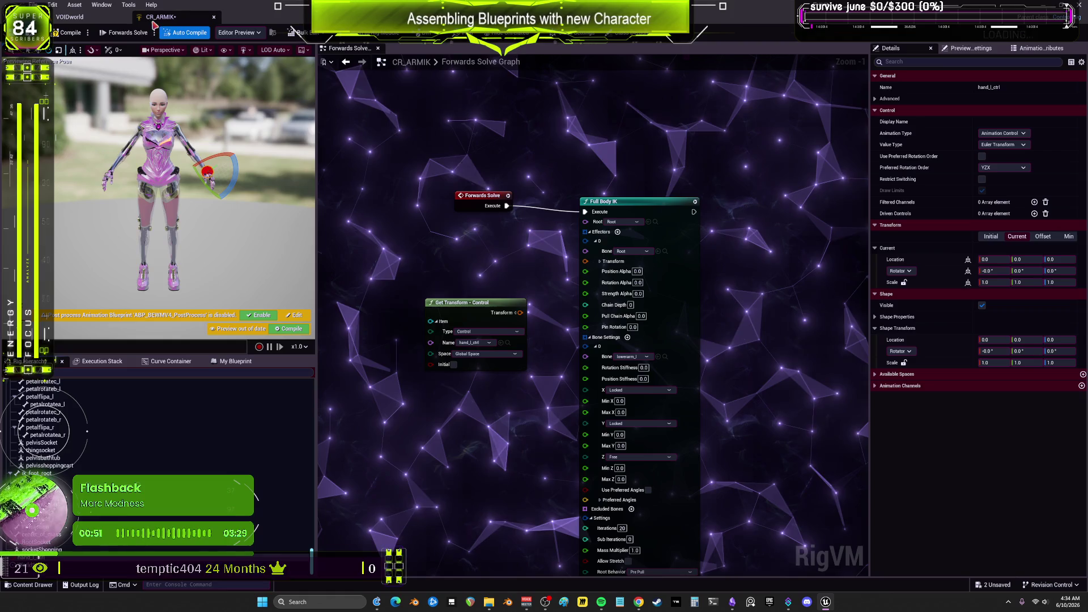
In CR_ARMIK, delete the Full Body IK and Get Transform - Control nodes, then return to VOIDworld
{"action": "left_click", "coordinate": [160, 16]}
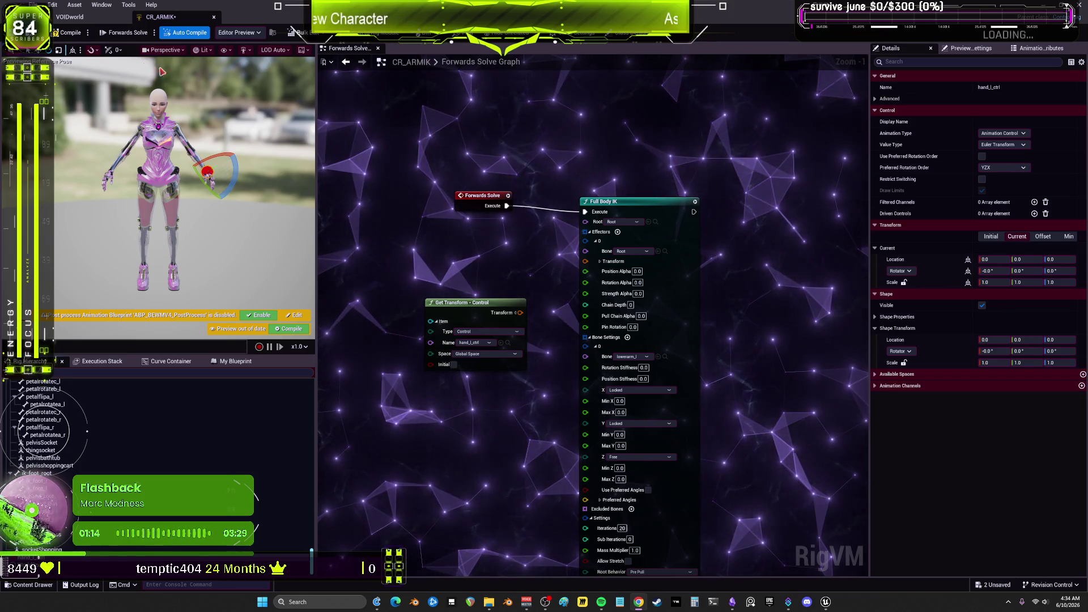
{"action": "left_click", "coordinate": [589, 351]}
{"action": "key", "text": "Delete"}
{"action": "left_click", "coordinate": [467, 310]}
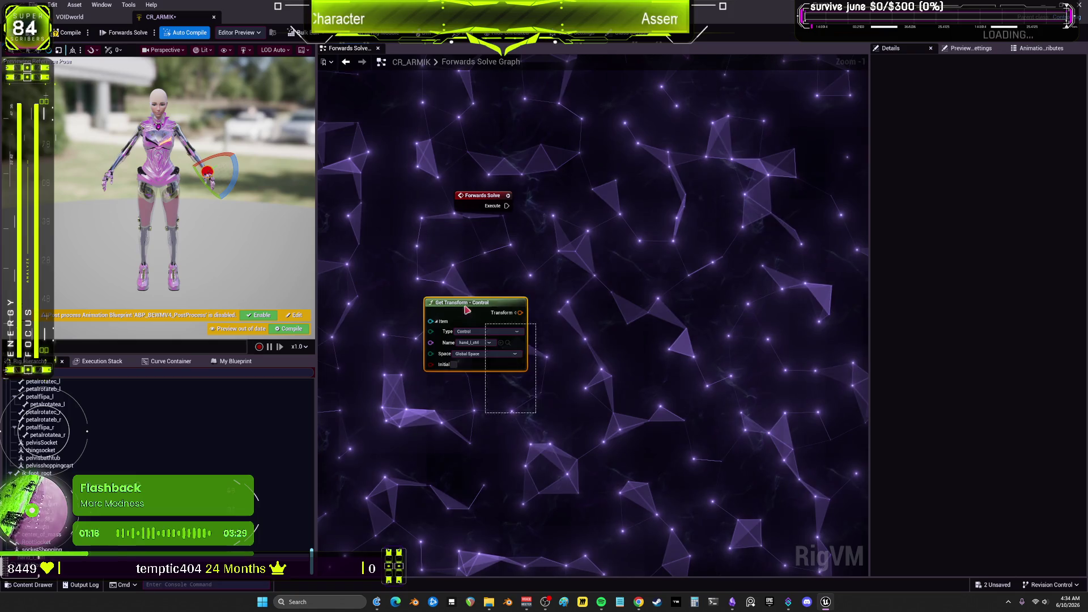
{"action": "key", "text": "Delete"}
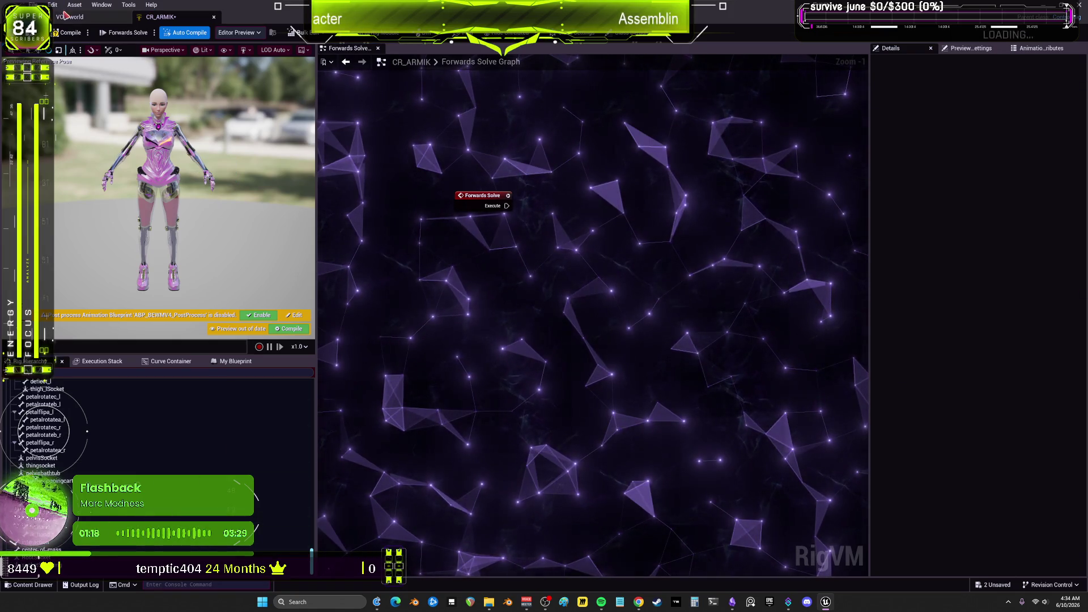
{"action": "left_click", "coordinate": [67, 16]}
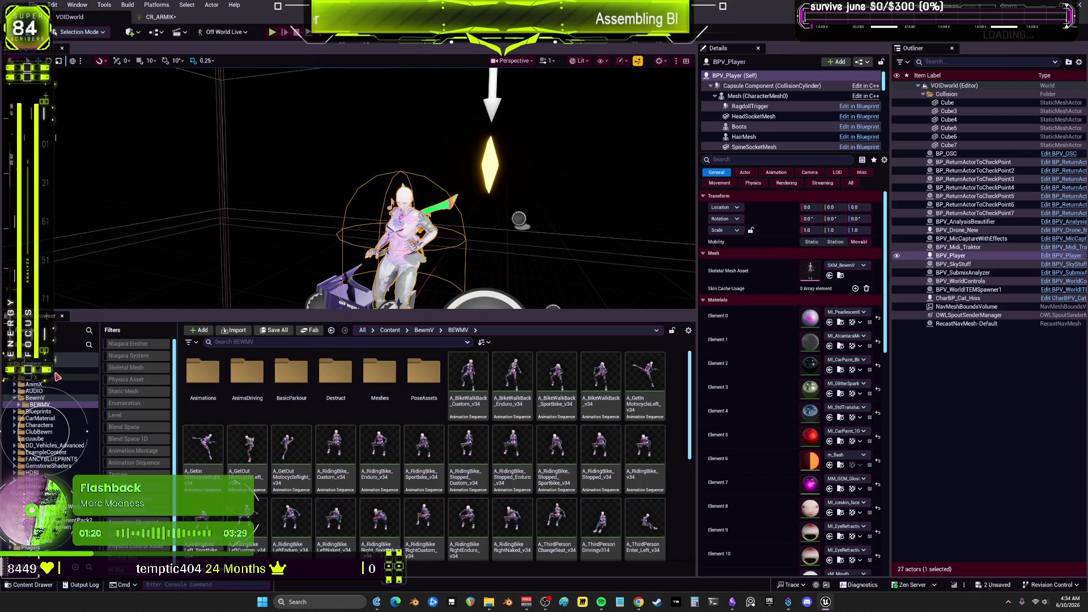
Search the Content Browser for rig assets and show only Control Rig assets
{"action": "left_click", "coordinate": [57, 376]}
{"action": "type", "text": "rig"}
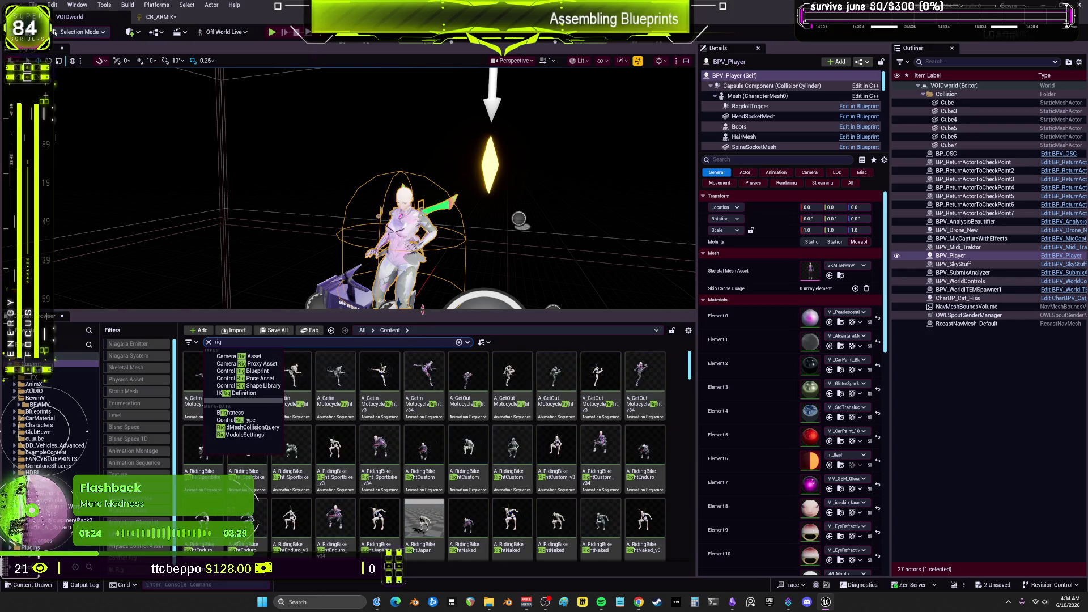
{"action": "left_click", "coordinate": [137, 438]}
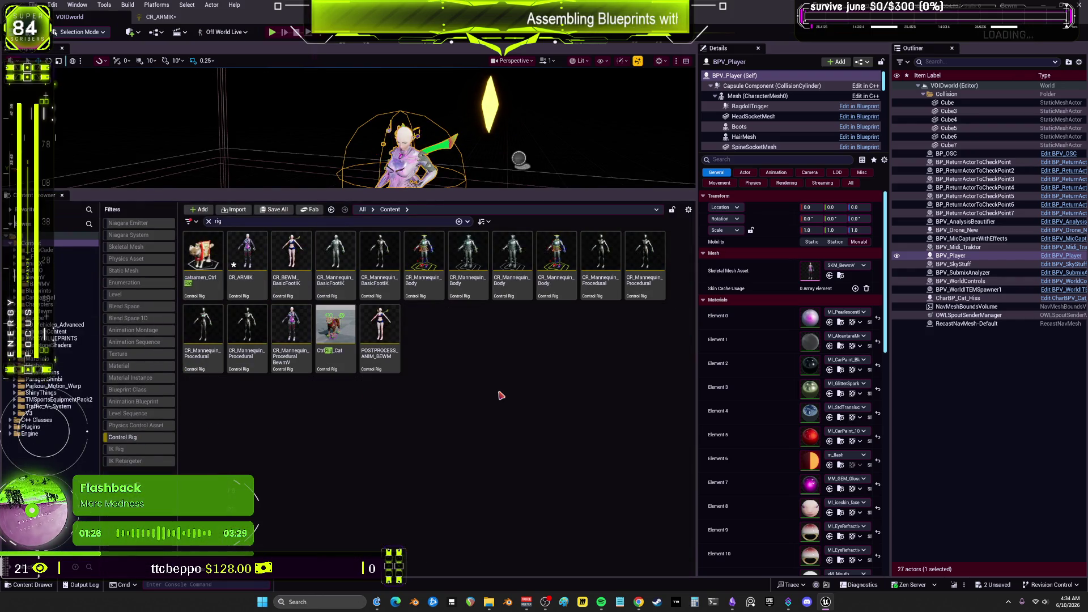
Check the details of CR_BEWM_BasicFootIK, the procedural mannequin rig and CR_Mannequin_Body
{"action": "left_click", "coordinate": [295, 287]}
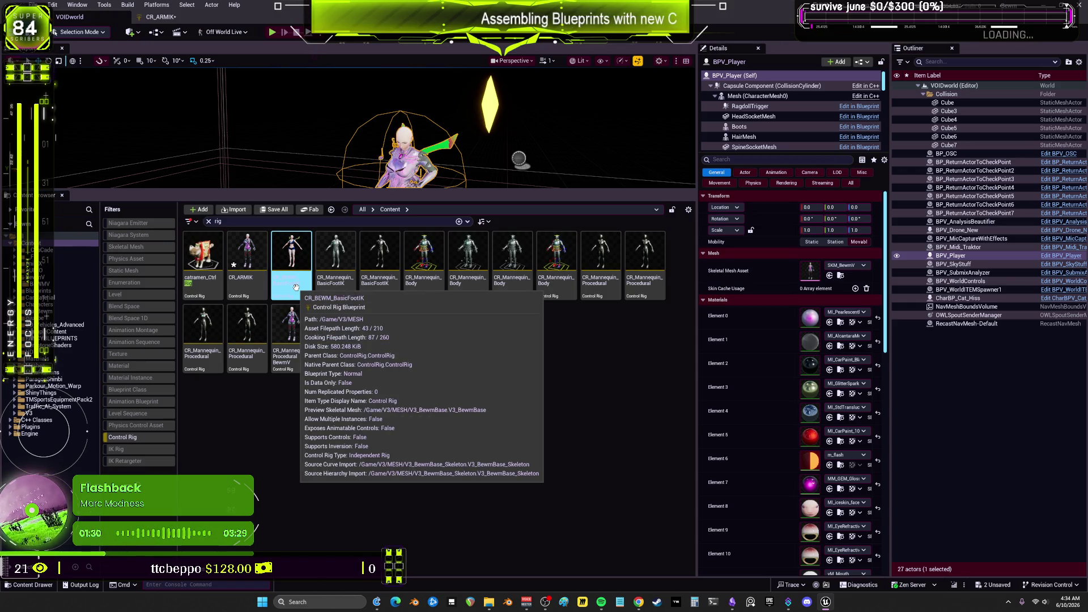
{"action": "left_click", "coordinate": [304, 410]}
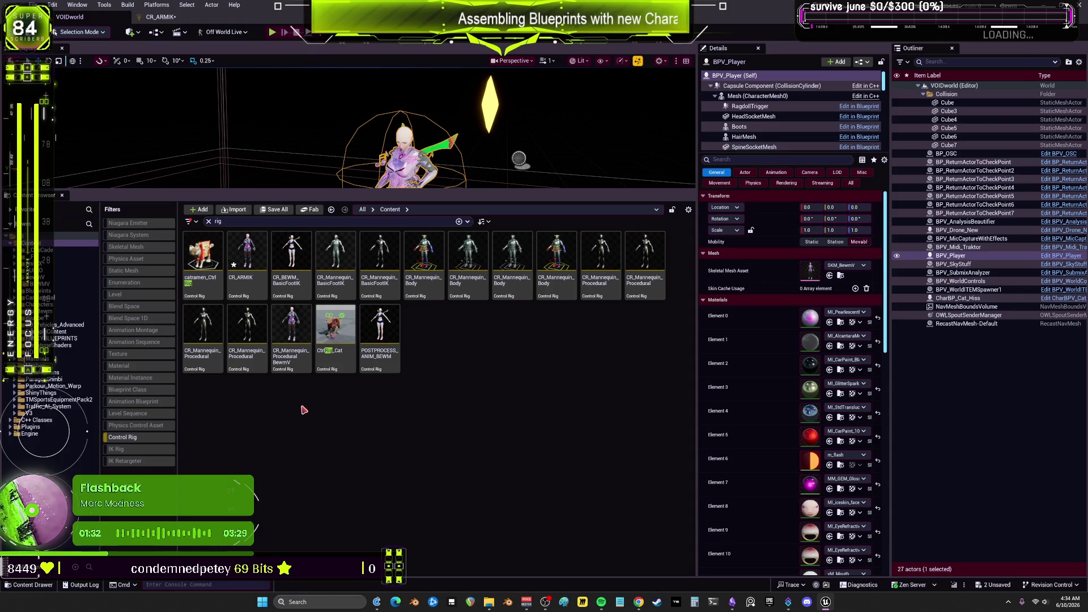
{"action": "left_click", "coordinate": [308, 319]}
{"action": "left_click", "coordinate": [480, 410]}
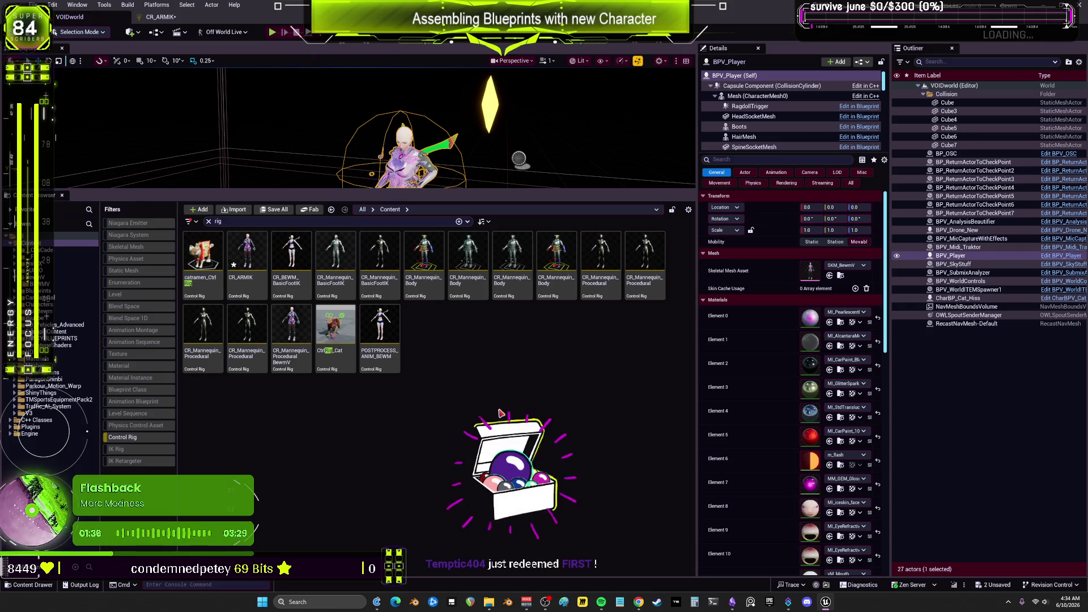
{"action": "left_click", "coordinate": [424, 267]}
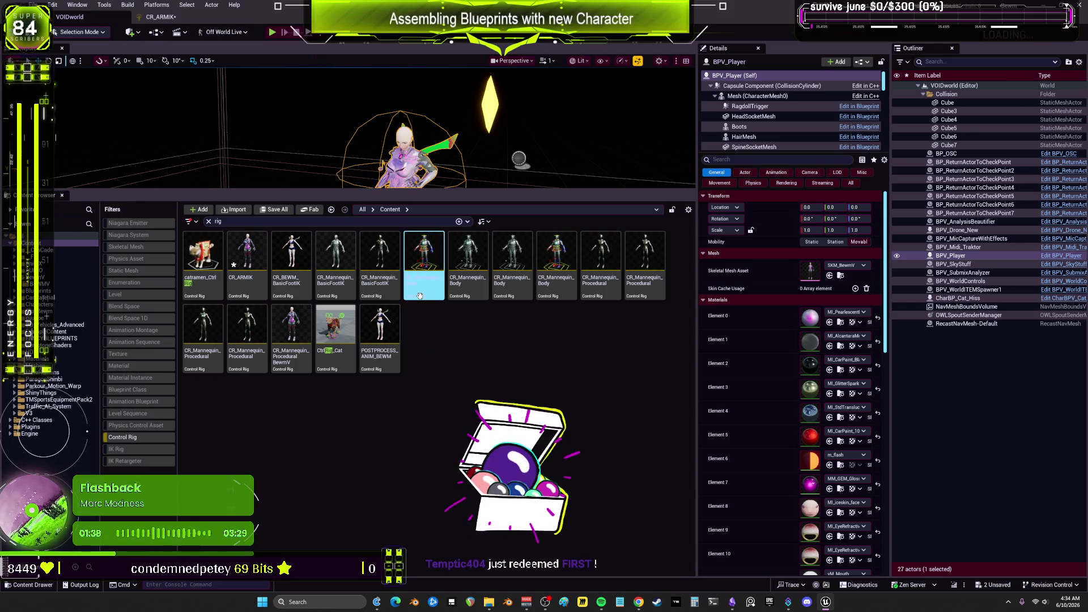
{"action": "left_click", "coordinate": [425, 352]}
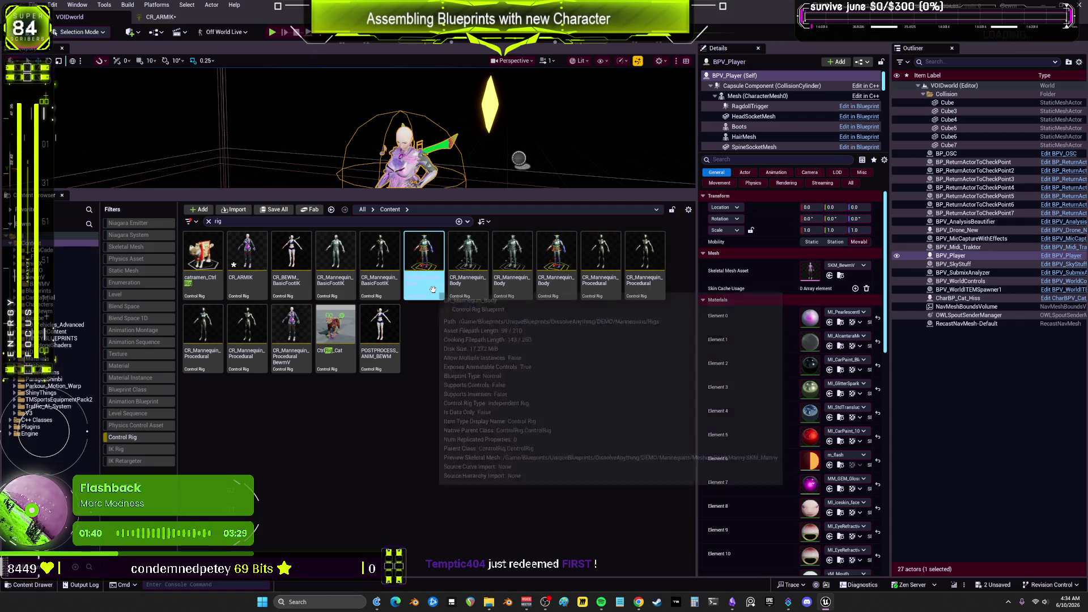
Open CR_Mannequin_Body and zoom its Rig Graph to the Setup Arms / Fingers comment box
{"action": "double_click", "coordinate": [424, 258]}
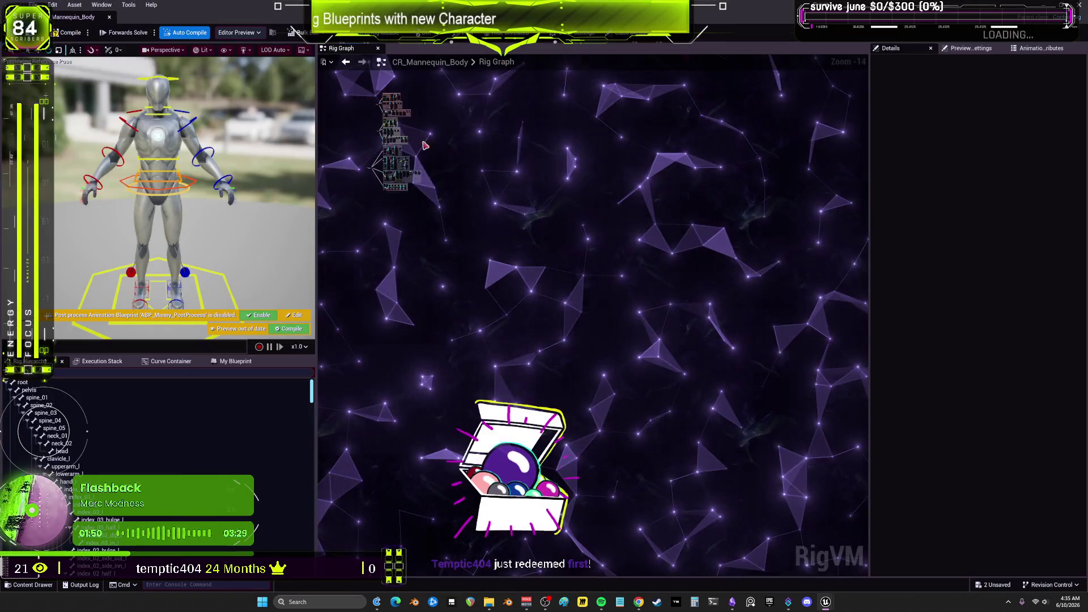
{"action": "scroll", "coordinate": [838, 287], "scroll_direction": "up", "scroll_amount": 5}
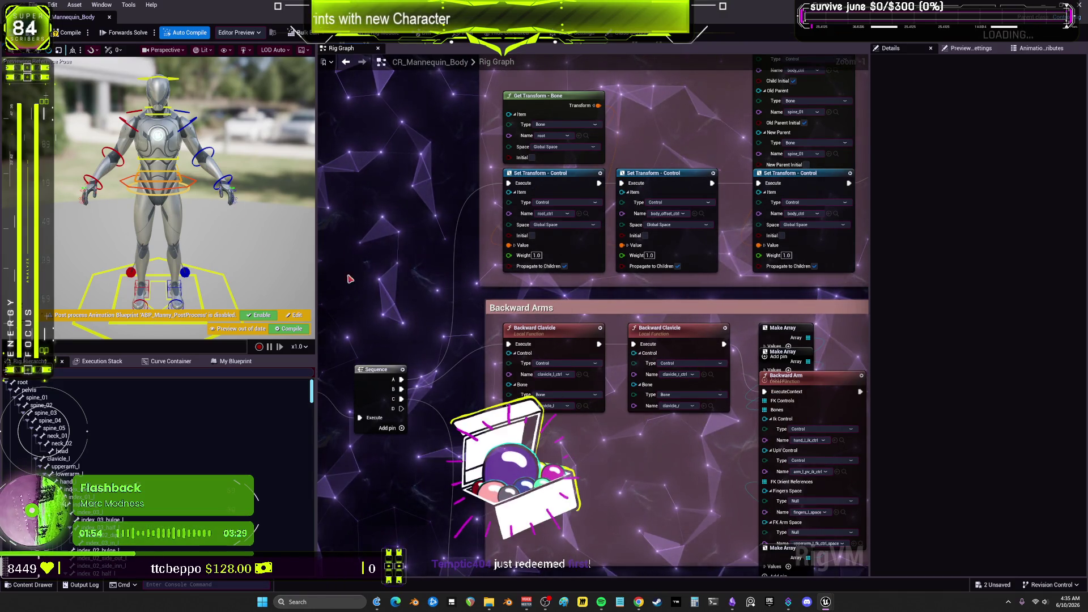
{"action": "scroll", "coordinate": [553, 431], "scroll_direction": "down", "scroll_amount": 2}
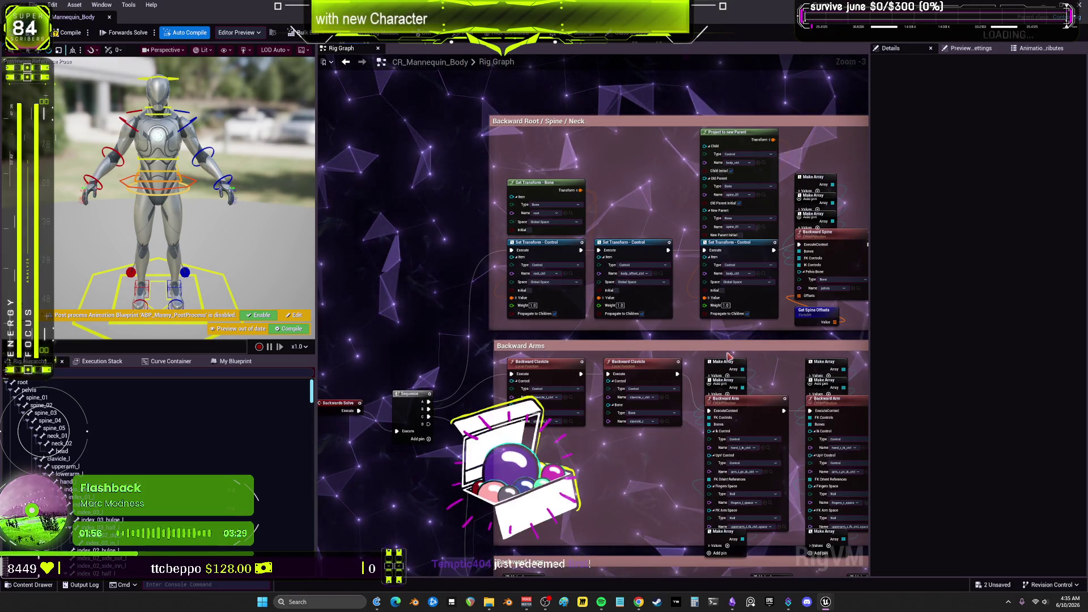
{"action": "scroll", "coordinate": [724, 345], "scroll_direction": "down", "scroll_amount": 5}
{"action": "scroll", "coordinate": [645, 475], "scroll_direction": "down", "scroll_amount": 5}
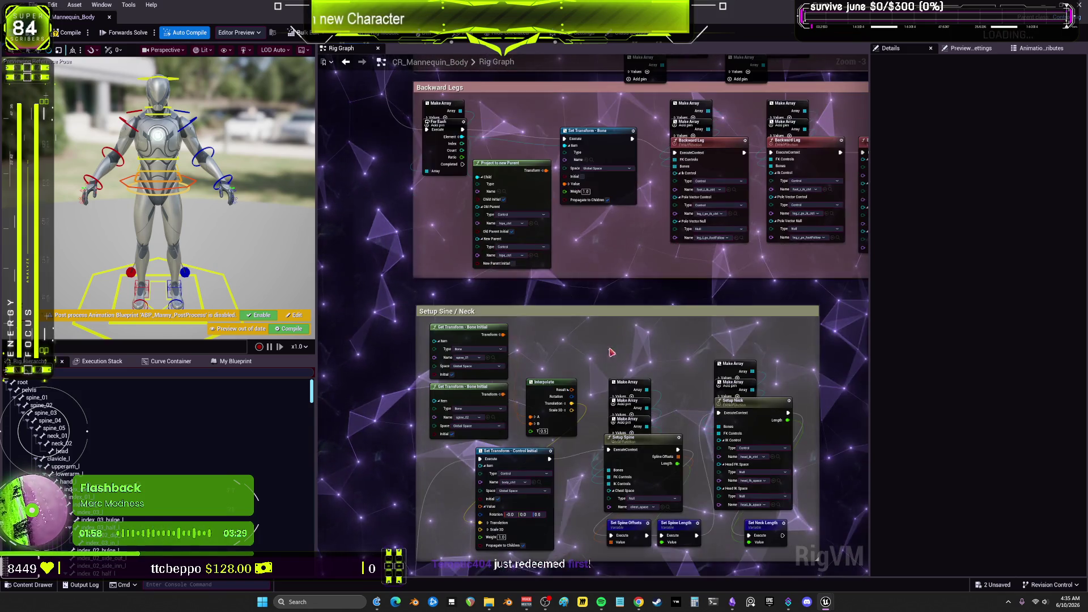
{"action": "scroll", "coordinate": [644, 475], "scroll_direction": "down", "scroll_amount": 5}
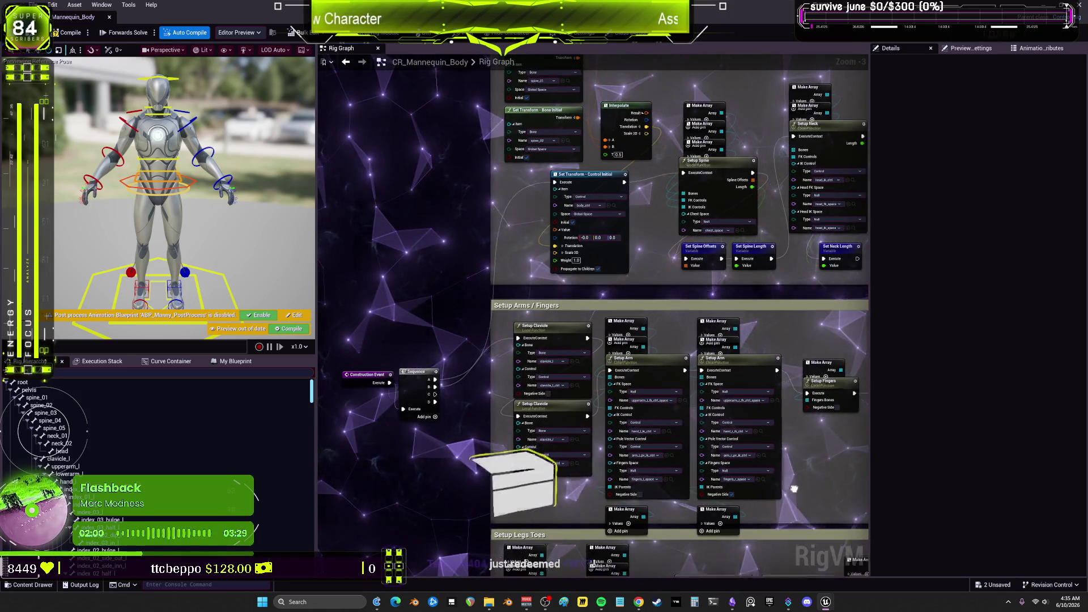
{"action": "scroll", "coordinate": [724, 451], "scroll_direction": "down", "scroll_amount": 5}
{"action": "scroll", "coordinate": [492, 226], "scroll_direction": "up", "scroll_amount": 3}
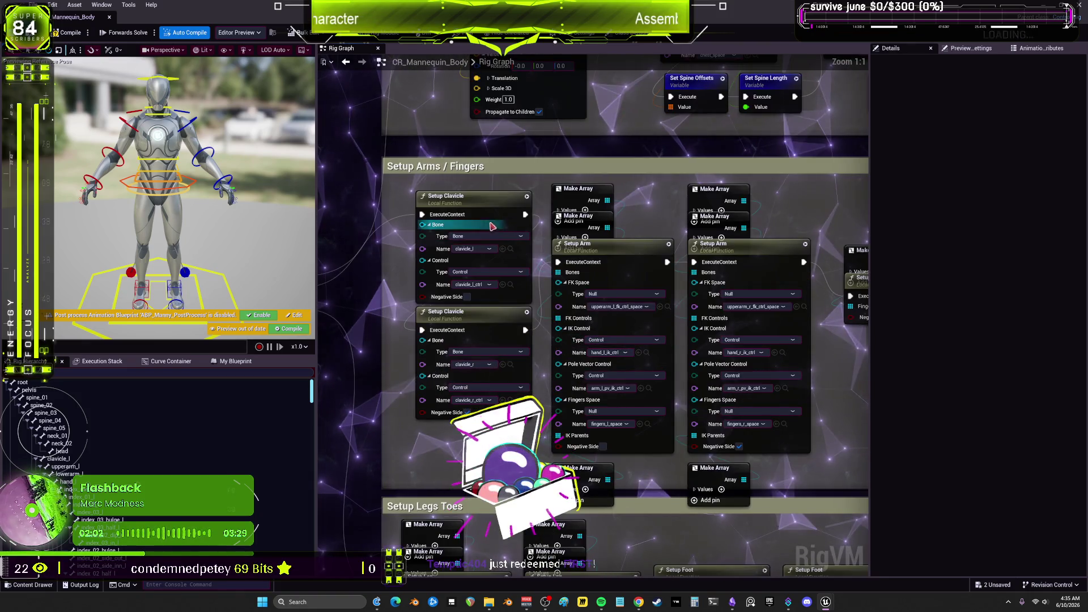
Inspect the left Setup Arm function, the Setup Fingers calls and their Make Array input
{"action": "left_click", "coordinate": [612, 257]}
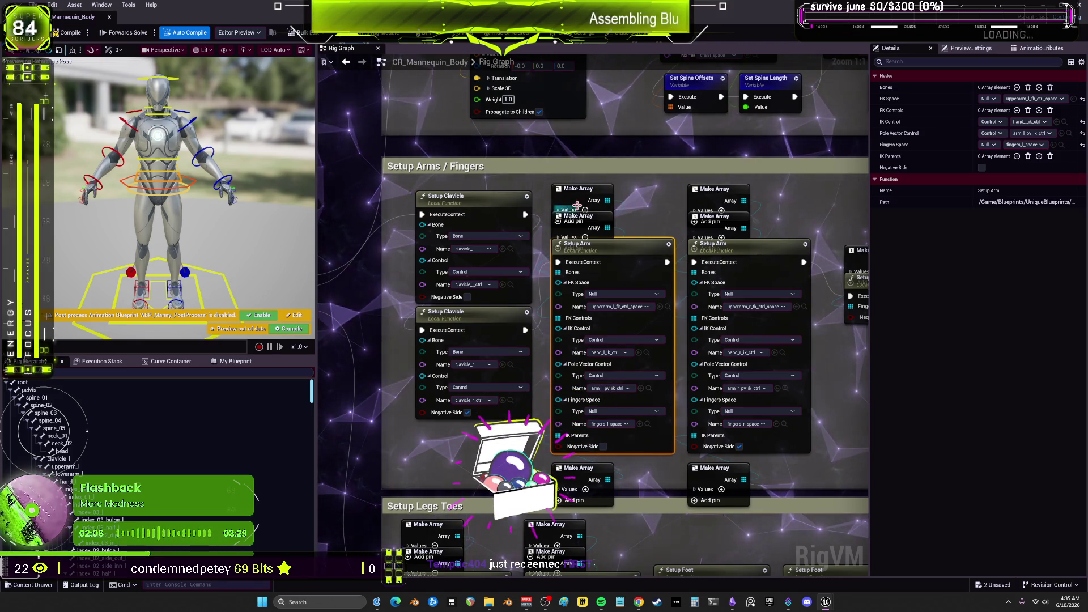
{"action": "left_click_drag", "start_coordinate": [820, 324], "coordinate": [763, 315]}
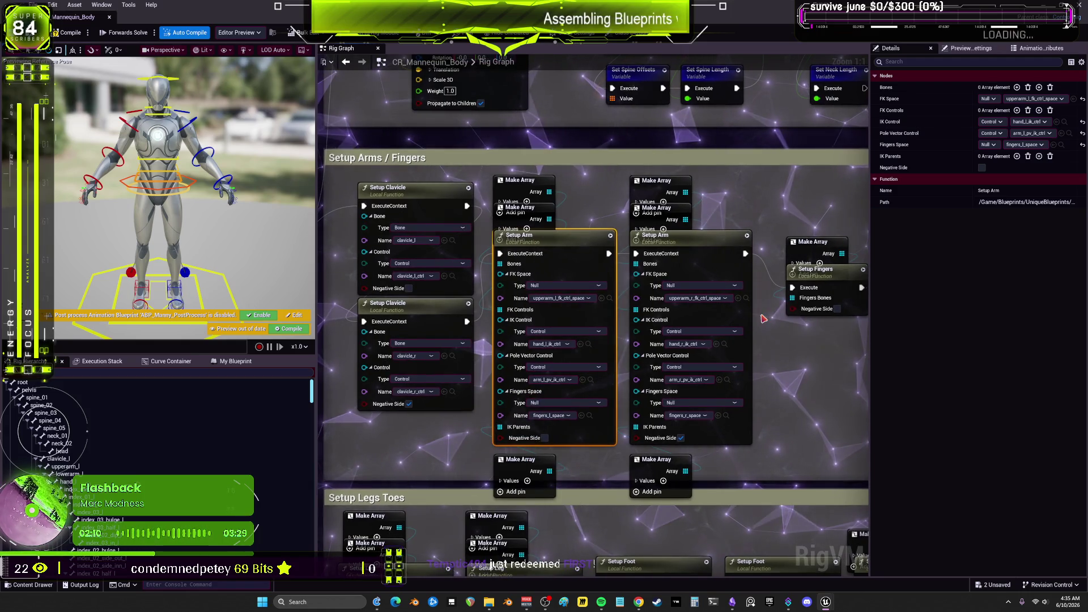
{"action": "left_click_drag", "start_coordinate": [847, 364], "coordinate": [753, 360]}
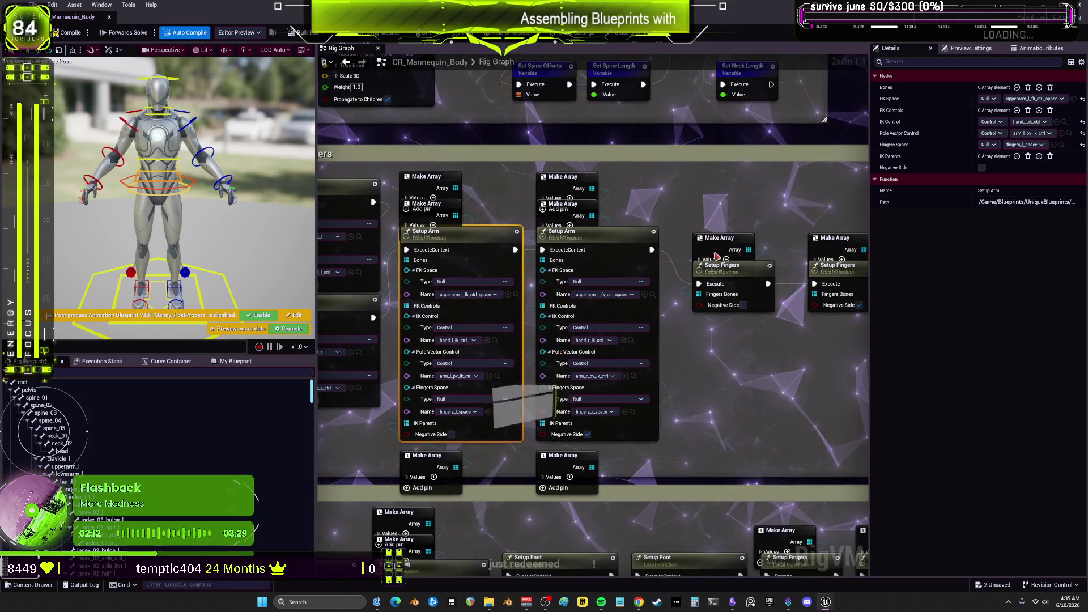
{"action": "left_click", "coordinate": [717, 238]}
{"action": "scroll", "coordinate": [597, 170], "scroll_direction": "down", "scroll_amount": 2}
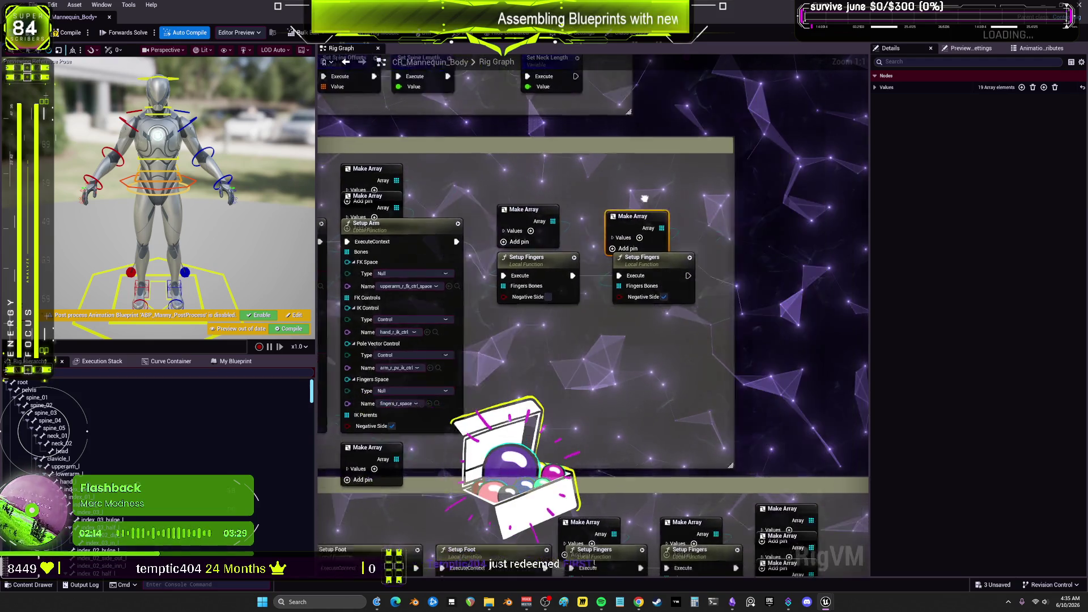
Pan through the Forward Spine / Neck, Forward Arms / Fingers and Forward Legs / Feet sections
{"action": "mouse_move", "coordinate": [559, 299]}
{"action": "left_mouse_down"}
{"action": "mouse_move", "coordinate": [589, 227]}
{"action": "mouse_move", "coordinate": [618, 433]}
{"action": "mouse_move", "coordinate": [640, 457]}
{"action": "mouse_move", "coordinate": [631, 395]}
{"action": "left_mouse_up"}
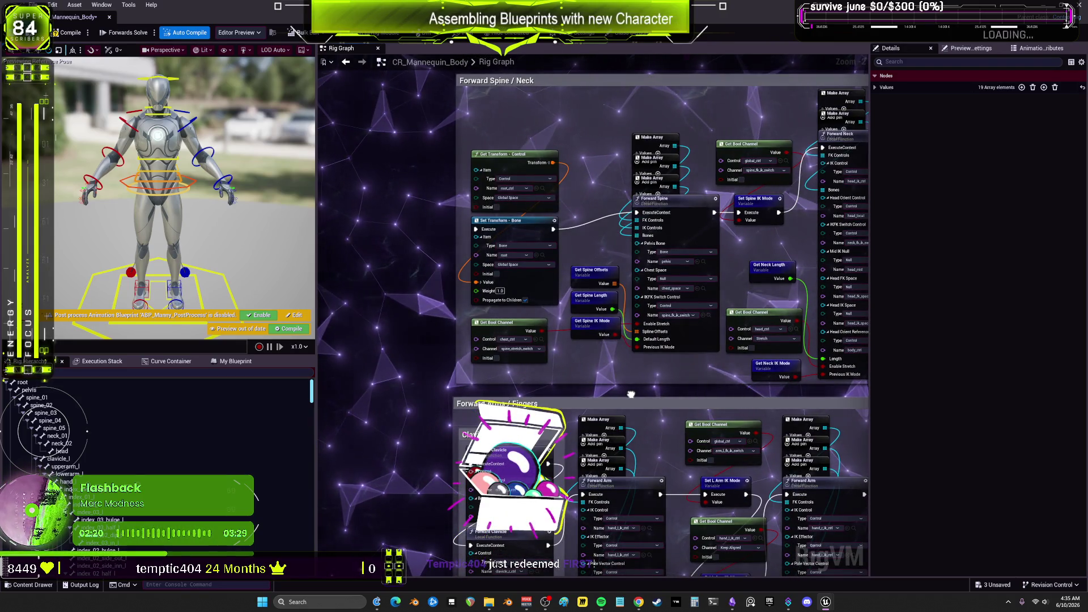
{"action": "left_click_drag", "start_coordinate": [631, 394], "coordinate": [608, 234]}
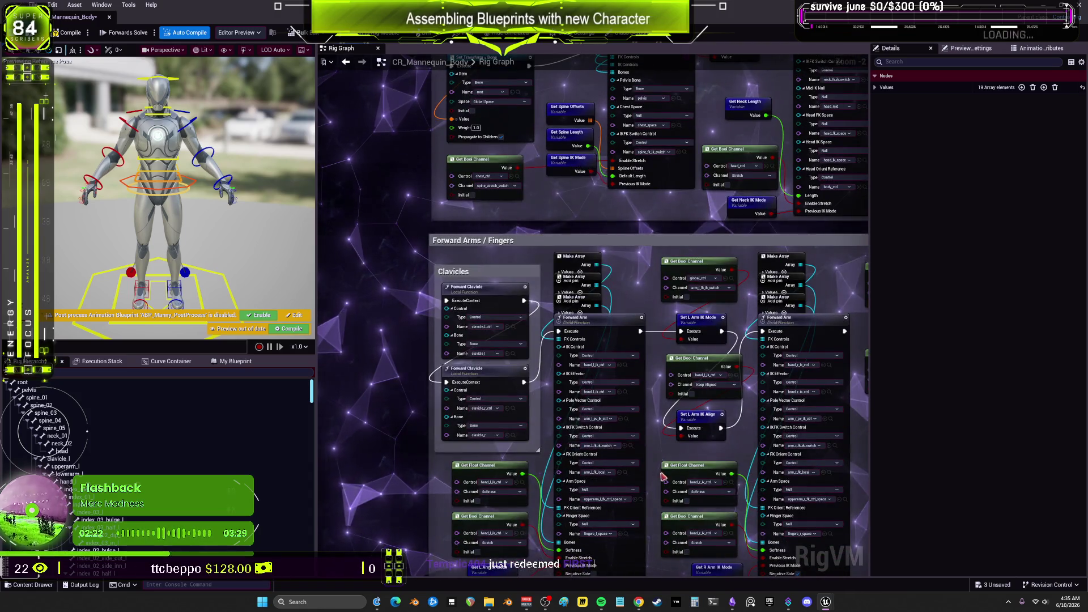
{"action": "left_click_drag", "start_coordinate": [663, 477], "coordinate": [635, 316]}
{"action": "left_click_drag", "start_coordinate": [667, 530], "coordinate": [666, 501]}
{"action": "left_click_drag", "start_coordinate": [645, 260], "coordinate": [618, 503]}
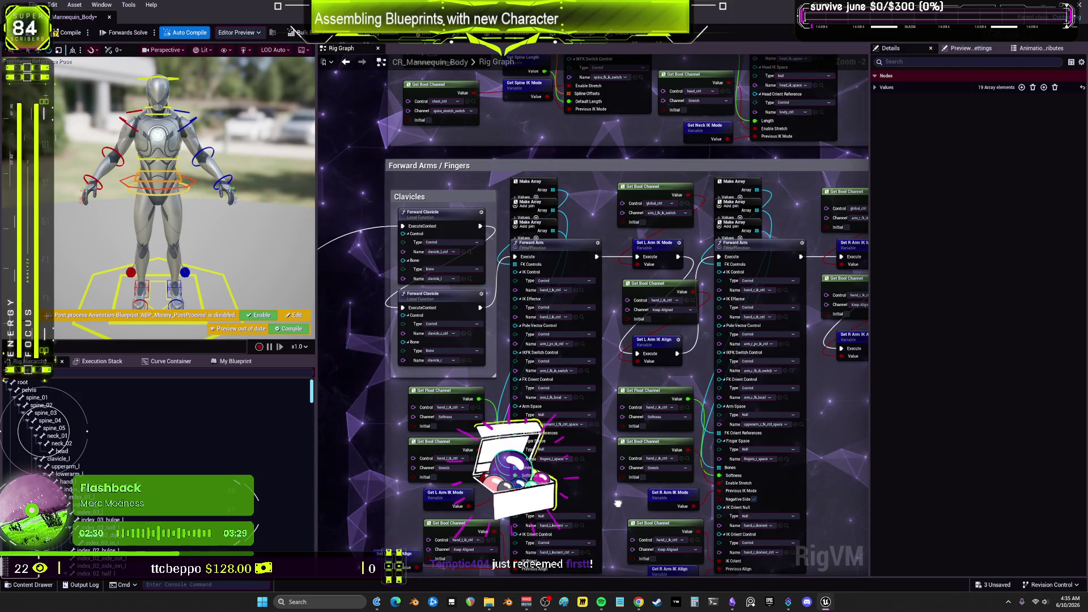
{"action": "left_click_drag", "start_coordinate": [618, 503], "coordinate": [621, 362]}
Settle the view on the Forward Arms / Fingers arm IK and clavicle nodes
{"action": "scroll", "coordinate": [621, 363], "scroll_direction": "down", "scroll_amount": 5}
{"action": "scroll", "coordinate": [645, 378], "scroll_direction": "up", "scroll_amount": 7}
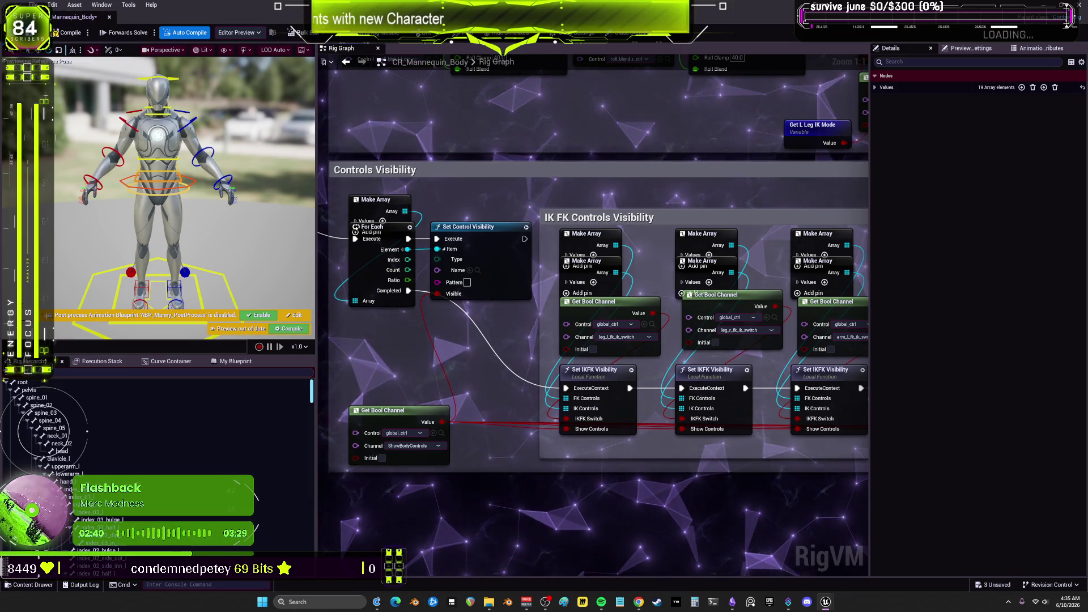
{"action": "scroll", "coordinate": [657, 426], "scroll_direction": "down", "scroll_amount": 3}
{"action": "scroll", "coordinate": [656, 426], "scroll_direction": "up", "scroll_amount": 3}
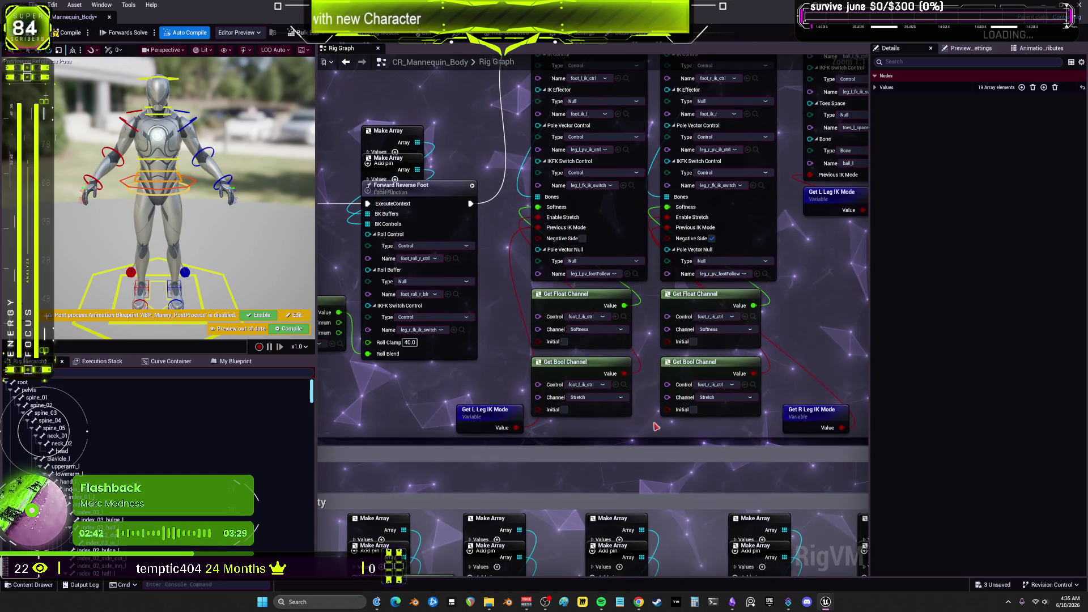
{"action": "mouse_move", "coordinate": [499, 73]}
{"action": "left_mouse_down"}
{"action": "mouse_move", "coordinate": [500, 269]}
{"action": "mouse_move", "coordinate": [700, 148]}
{"action": "left_mouse_up"}
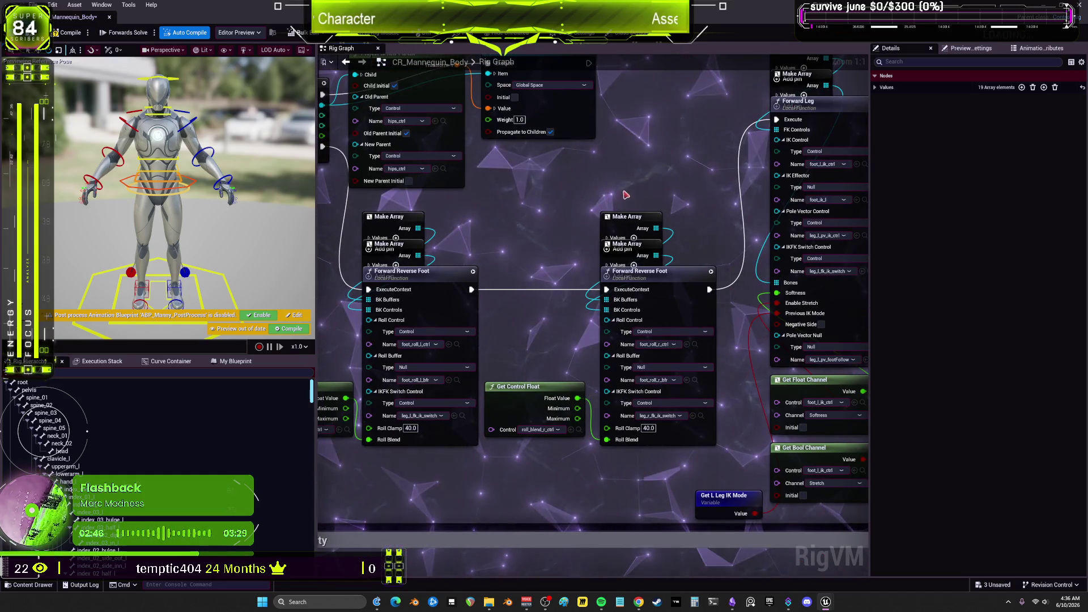
{"action": "left_click_drag", "start_coordinate": [505, 85], "coordinate": [612, 273]}
{"action": "left_click_drag", "start_coordinate": [614, 117], "coordinate": [617, 320]}
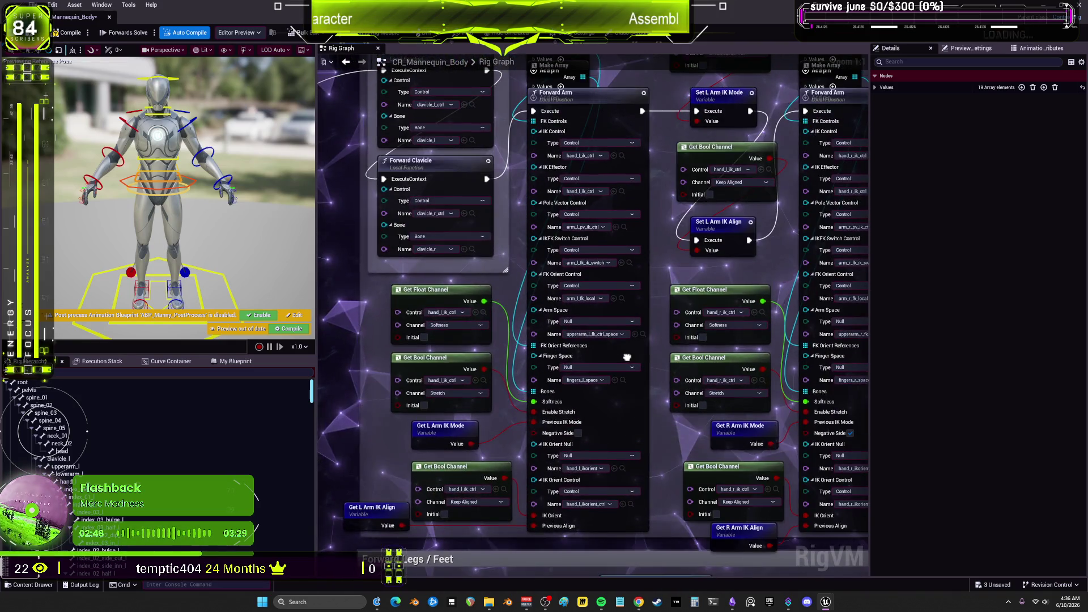
{"action": "mouse_move", "coordinate": [545, 62]}
{"action": "left_mouse_down"}
{"action": "mouse_move", "coordinate": [533, 335]}
{"action": "mouse_move", "coordinate": [575, 322]}
{"action": "left_mouse_up"}
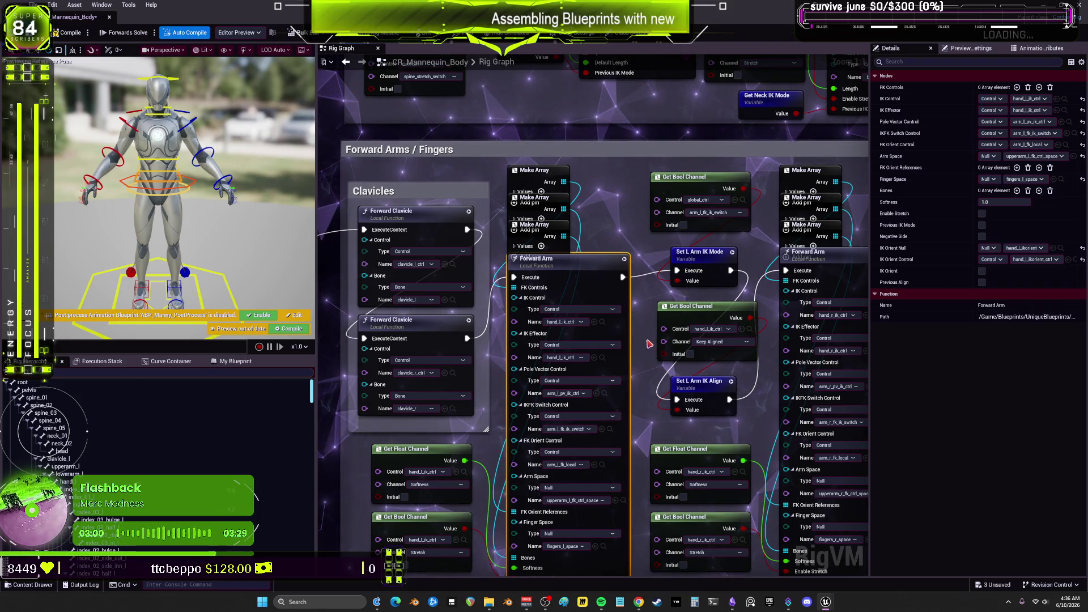
Open the Forward Arm function graph and move to its IK section with the IK 2 Bones node
{"action": "double_click", "coordinate": [562, 262]}
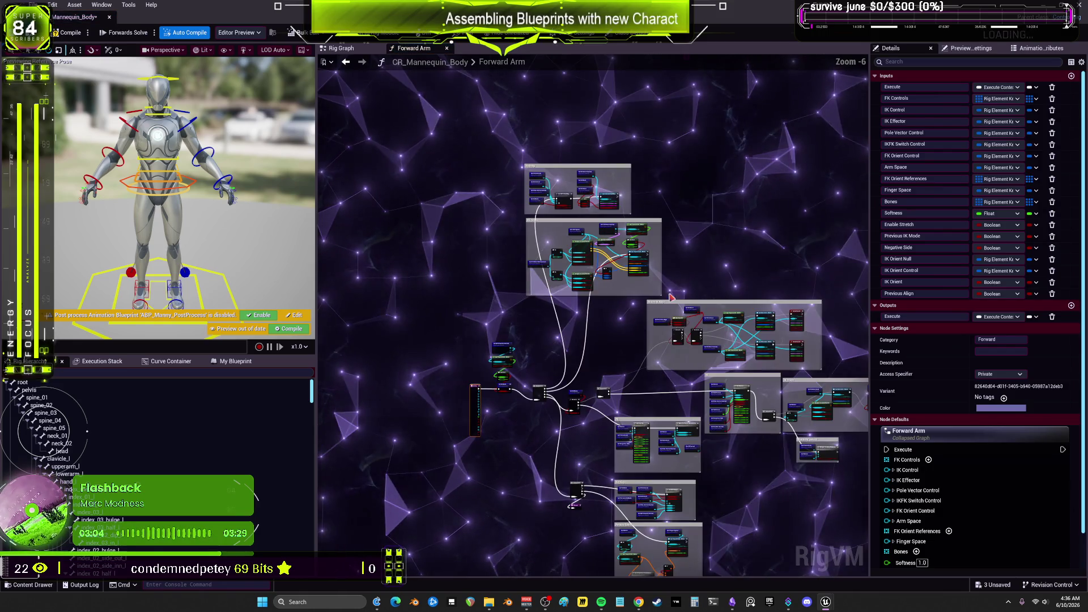
{"action": "scroll", "coordinate": [605, 261], "scroll_direction": "up", "scroll_amount": 7}
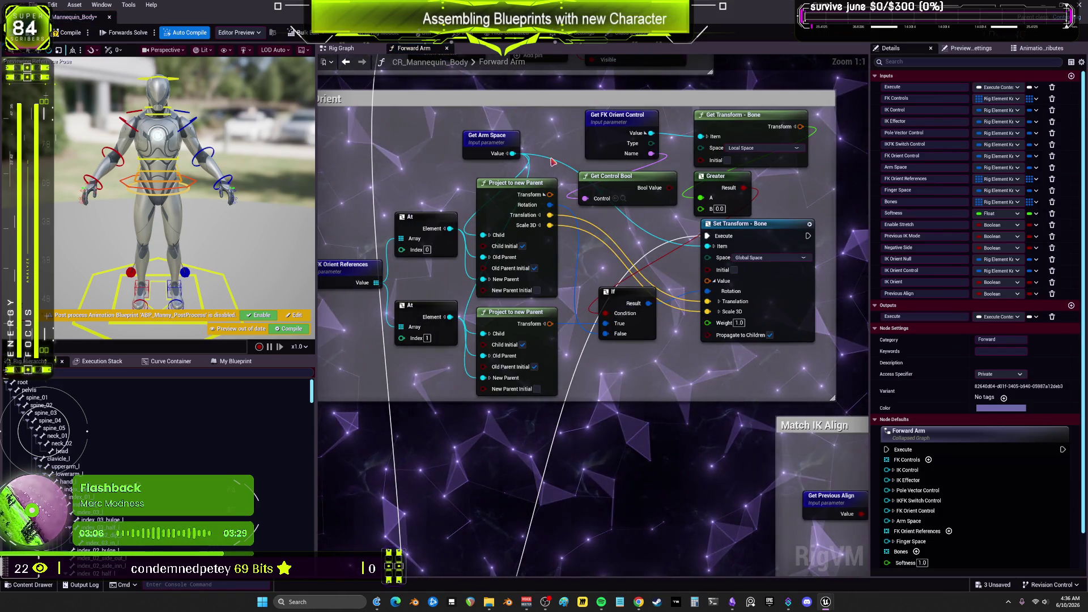
{"action": "scroll", "coordinate": [553, 162], "scroll_direction": "down", "scroll_amount": 3}
{"action": "scroll", "coordinate": [640, 115], "scroll_direction": "up", "scroll_amount": 3}
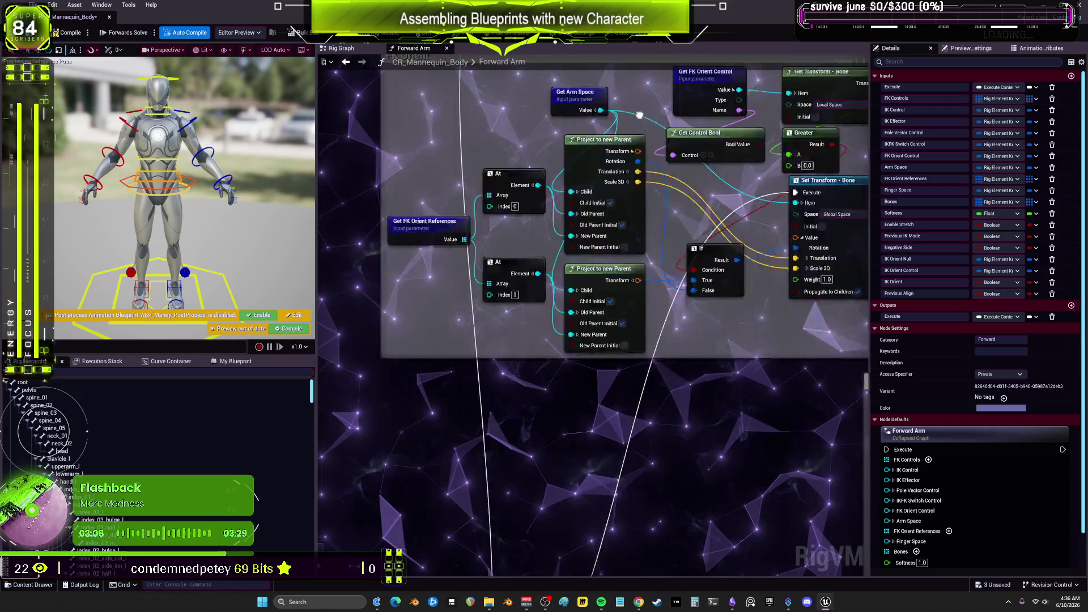
{"action": "scroll", "coordinate": [640, 115], "scroll_direction": "down", "scroll_amount": 3}
{"action": "scroll", "coordinate": [703, 315], "scroll_direction": "up", "scroll_amount": 3}
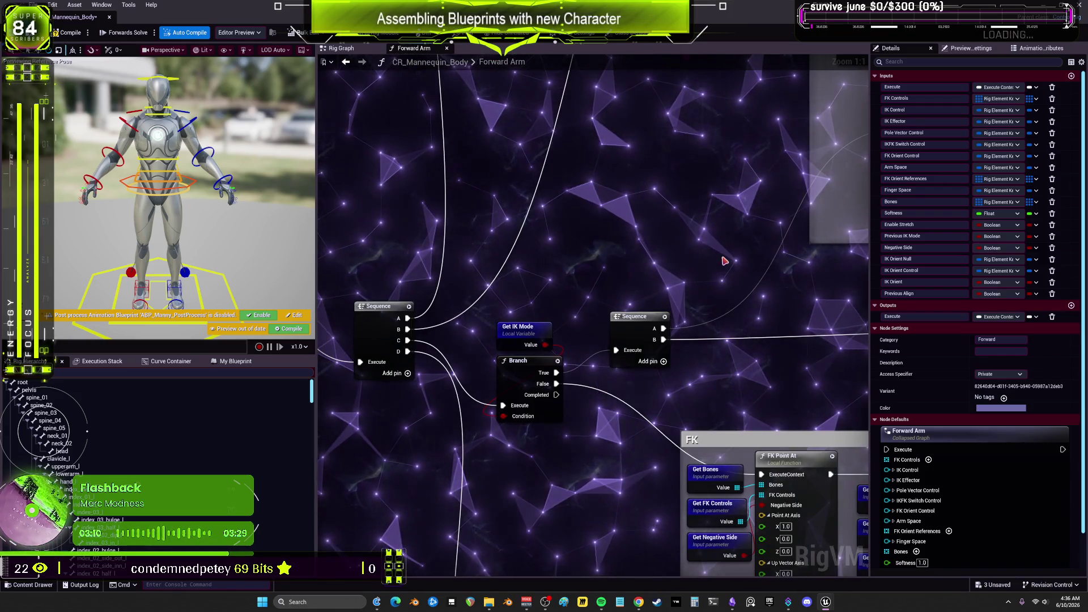
{"action": "scroll", "coordinate": [571, 260], "scroll_direction": "down", "scroll_amount": 3}
{"action": "scroll", "coordinate": [527, 522], "scroll_direction": "up", "scroll_amount": 3}
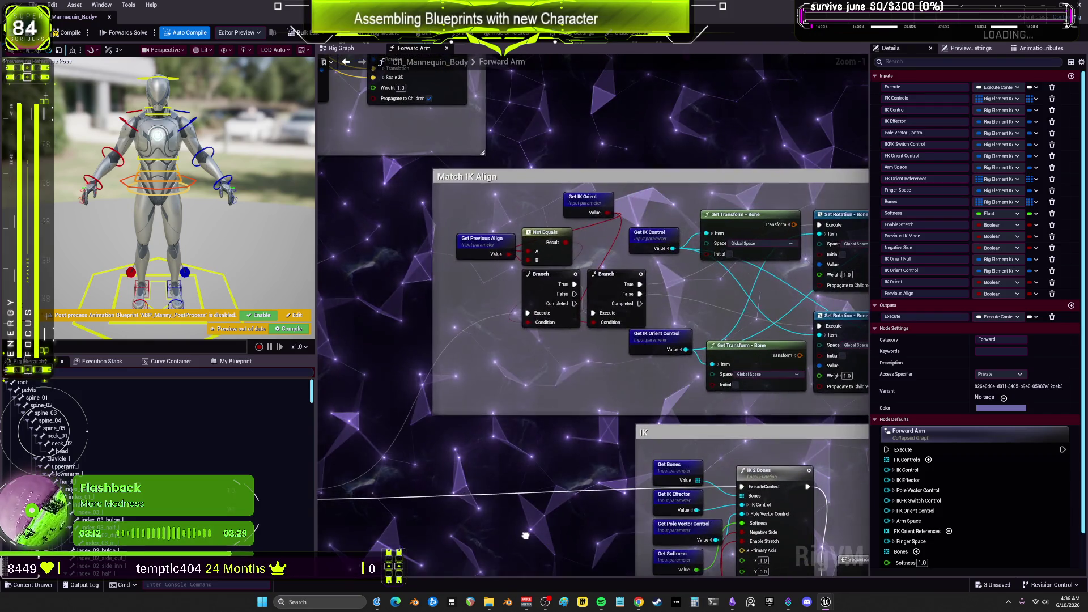
{"action": "scroll", "coordinate": [525, 512], "scroll_direction": "down", "scroll_amount": 3}
{"action": "scroll", "coordinate": [646, 311], "scroll_direction": "up", "scroll_amount": 3}
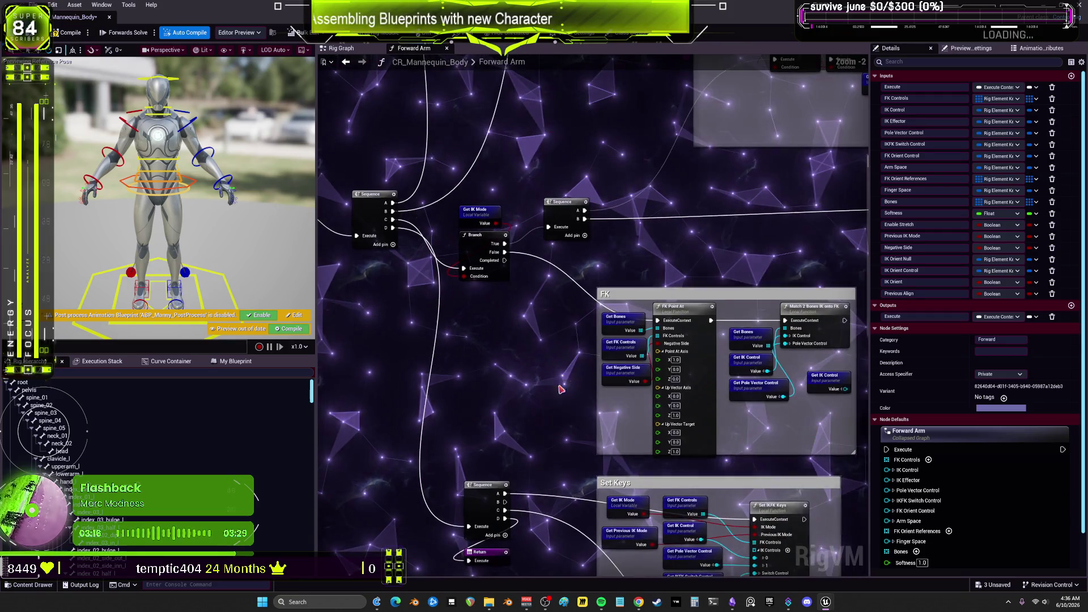
{"action": "scroll", "coordinate": [659, 260], "scroll_direction": "down", "scroll_amount": 2}
{"action": "scroll", "coordinate": [626, 316], "scroll_direction": "up", "scroll_amount": 4}
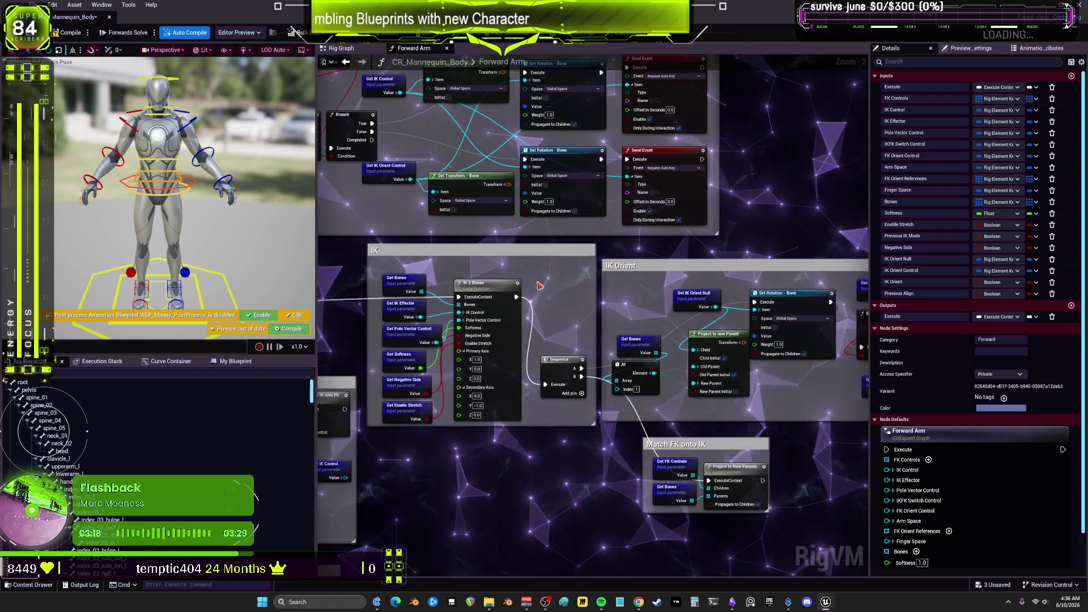
{"action": "left_click_drag", "start_coordinate": [626, 317], "coordinate": [743, 266]}
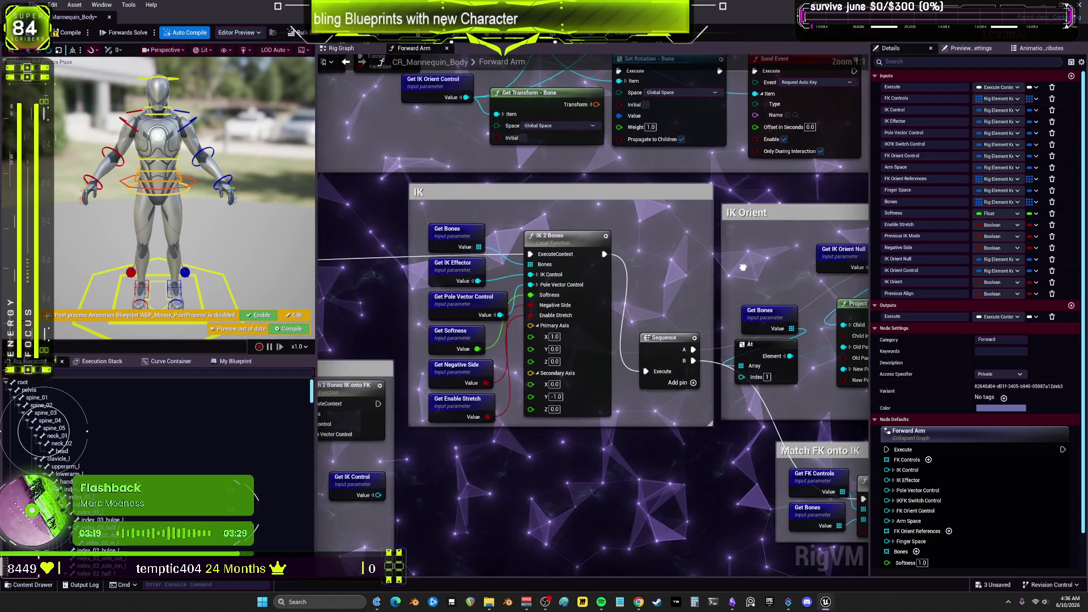
Open the IK 2 Bones function graph and pan past Effector and Softness to the Basic IK node
{"action": "double_click", "coordinate": [571, 244]}
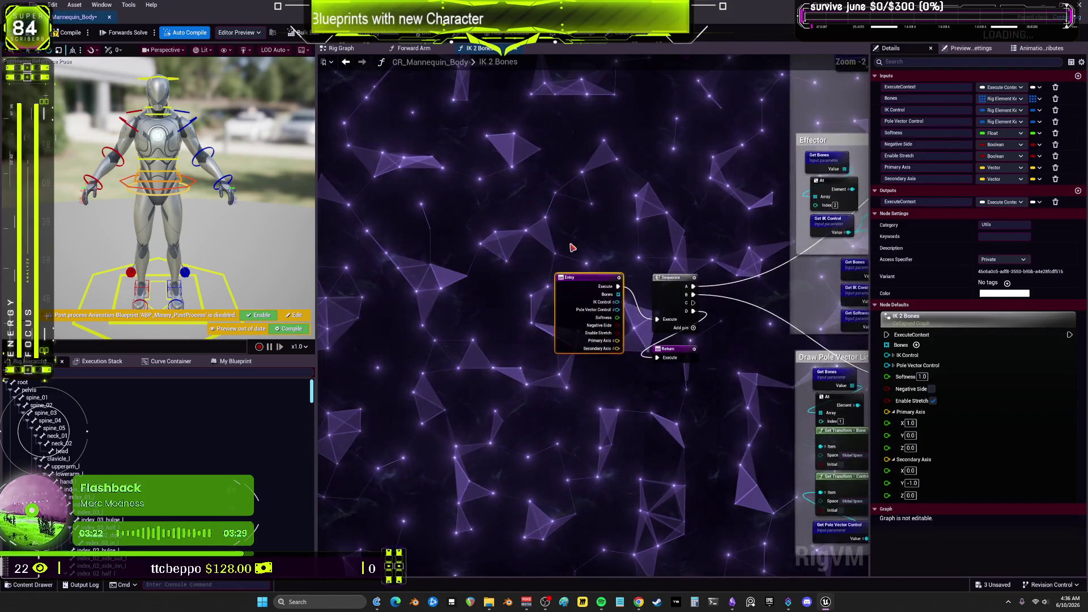
{"action": "left_click_drag", "start_coordinate": [601, 233], "coordinate": [496, 319]}
{"action": "mouse_move", "coordinate": [654, 186]}
{"action": "left_mouse_down"}
{"action": "mouse_move", "coordinate": [544, 314]}
{"action": "mouse_move", "coordinate": [571, 445]}
{"action": "mouse_move", "coordinate": [636, 8]}
{"action": "left_mouse_up"}
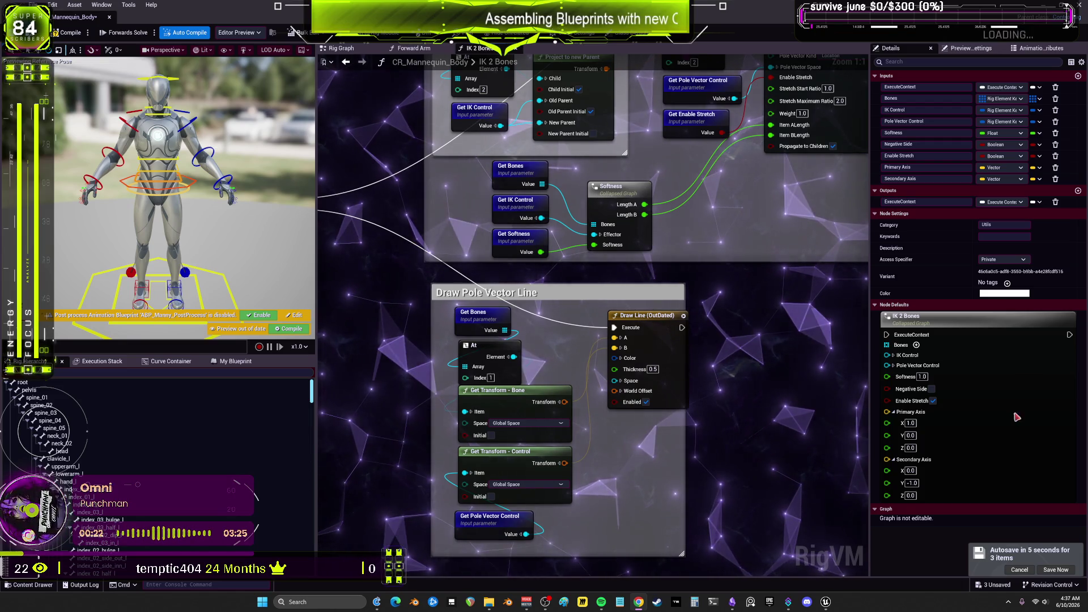
{"action": "mouse_move", "coordinate": [770, 351]}
{"action": "left_mouse_down"}
{"action": "mouse_move", "coordinate": [703, 375]}
{"action": "mouse_move", "coordinate": [782, 378]}
{"action": "mouse_move", "coordinate": [667, 437]}
{"action": "mouse_move", "coordinate": [737, 501]}
{"action": "mouse_move", "coordinate": [731, 539]}
{"action": "mouse_move", "coordinate": [679, 559]}
{"action": "mouse_move", "coordinate": [734, 582]}
{"action": "left_mouse_up"}
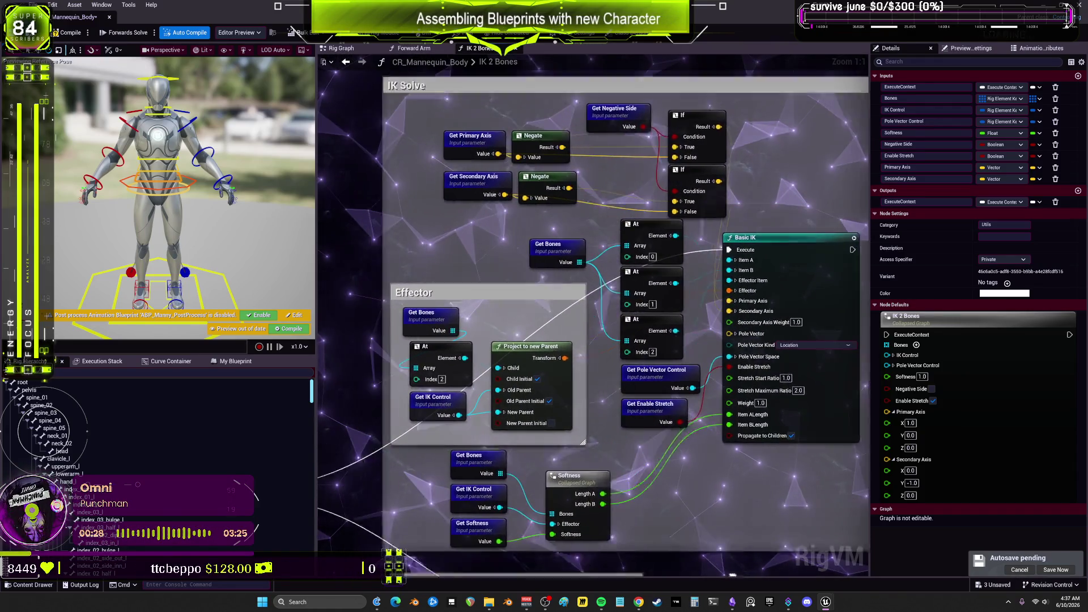
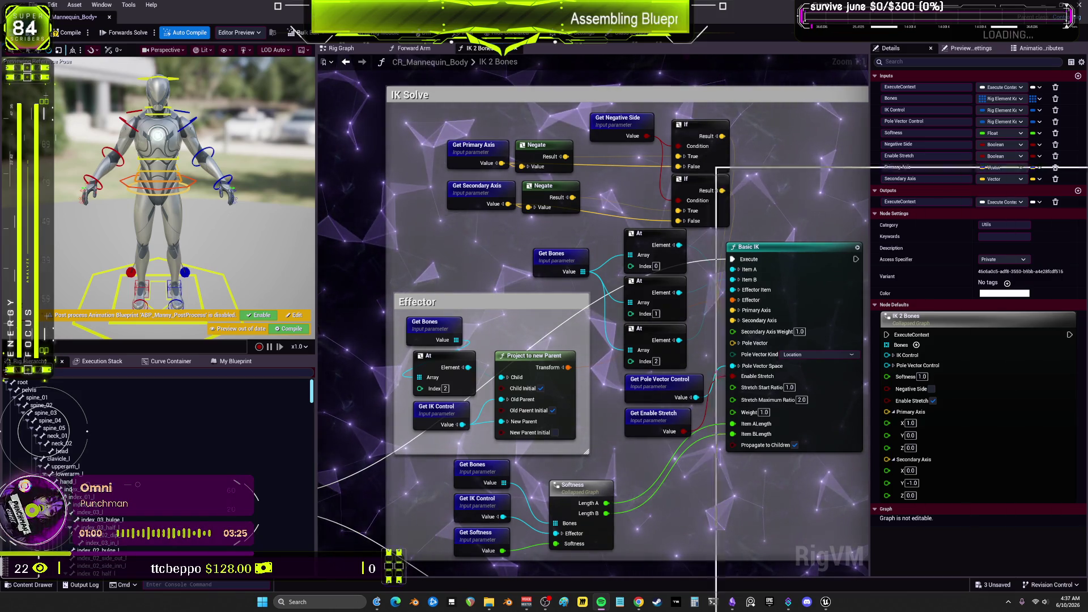
Bring Spotify forward and scroll down through the Liked Songs playlist
{"action": "key", "text": "alt+Tab"}
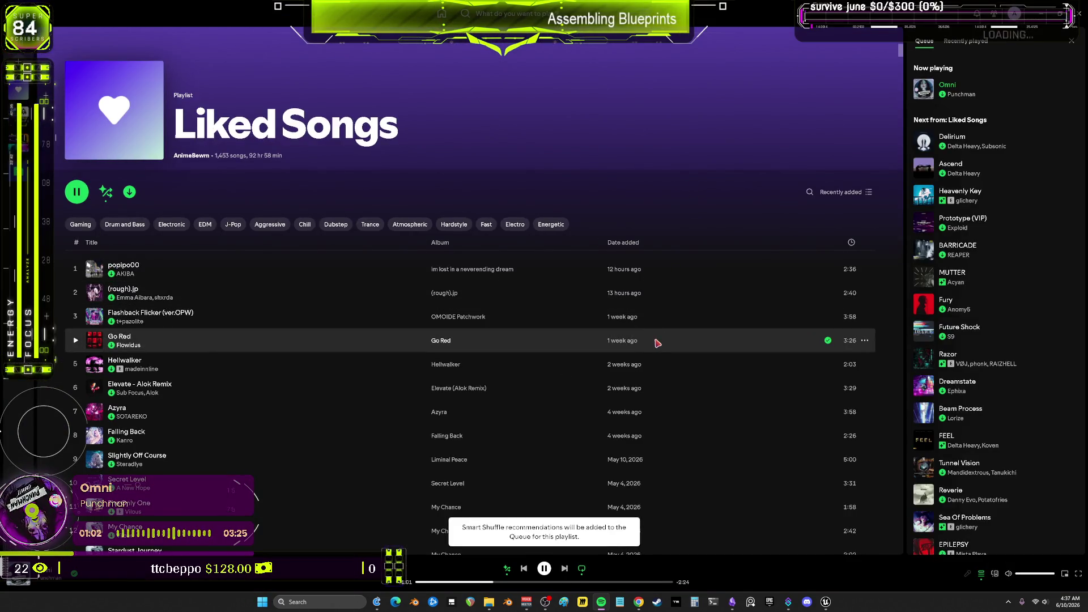
{"action": "scroll", "coordinate": [658, 343], "scroll_direction": "down", "scroll_amount": 20}
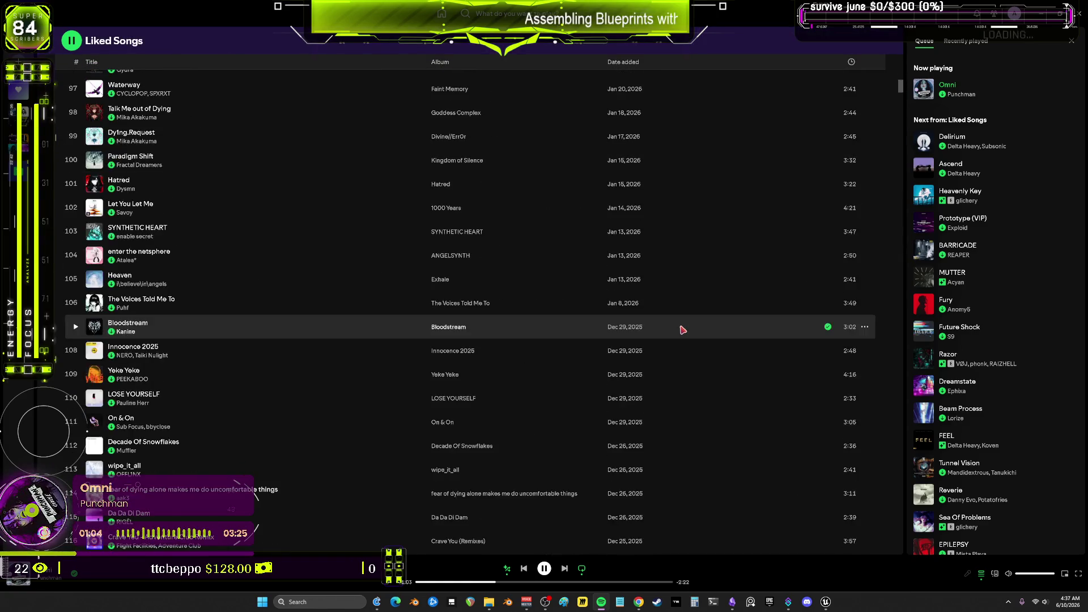
{"action": "scroll", "coordinate": [680, 329], "scroll_direction": "down", "scroll_amount": 20}
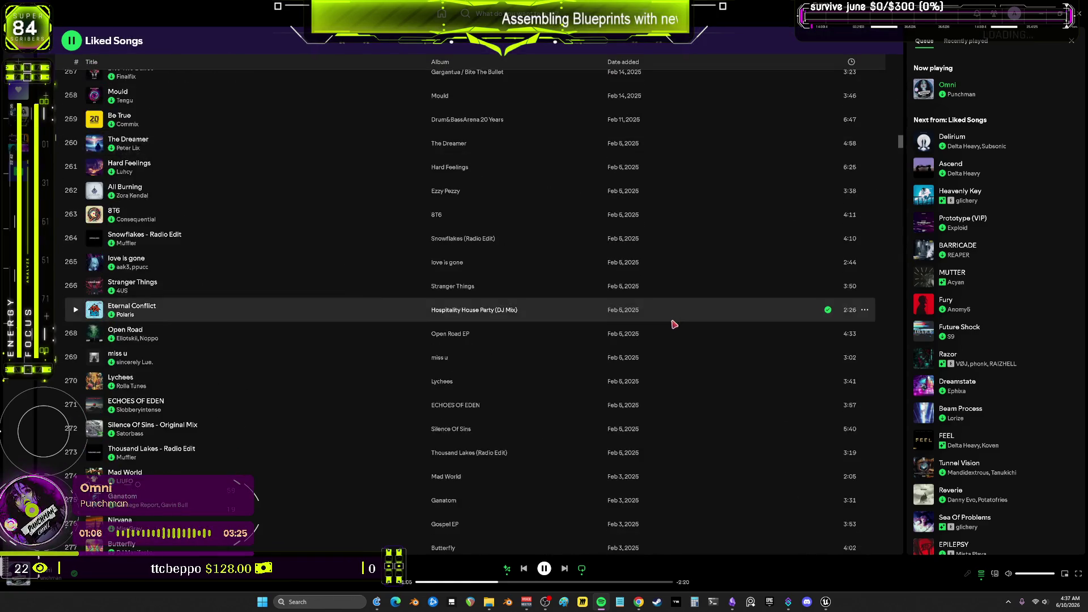
{"action": "scroll", "coordinate": [672, 321], "scroll_direction": "down", "scroll_amount": 20}
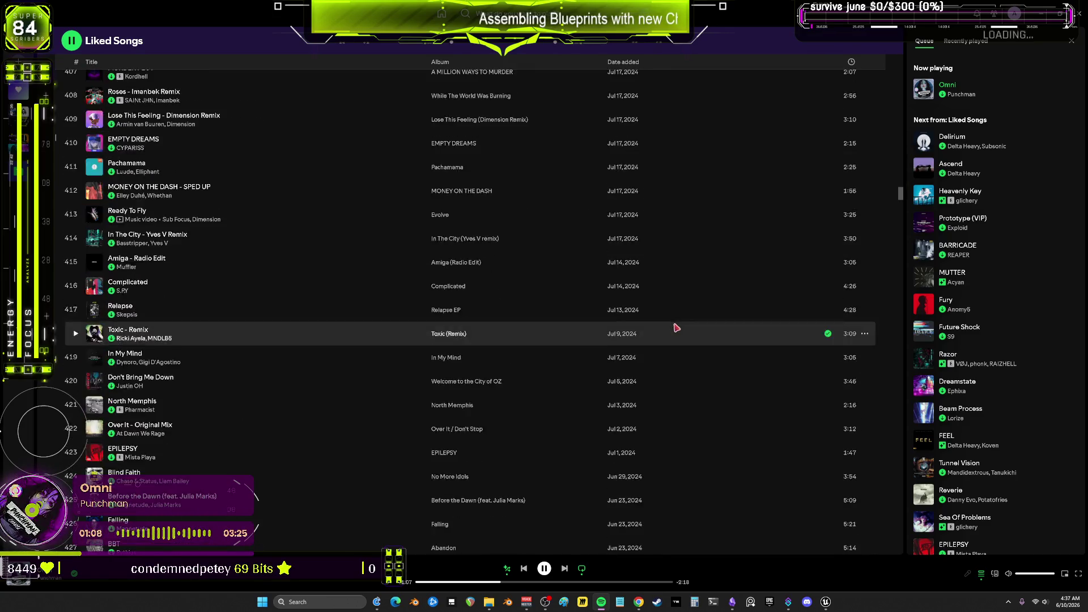
{"action": "scroll", "coordinate": [676, 321], "scroll_direction": "down", "scroll_amount": 20}
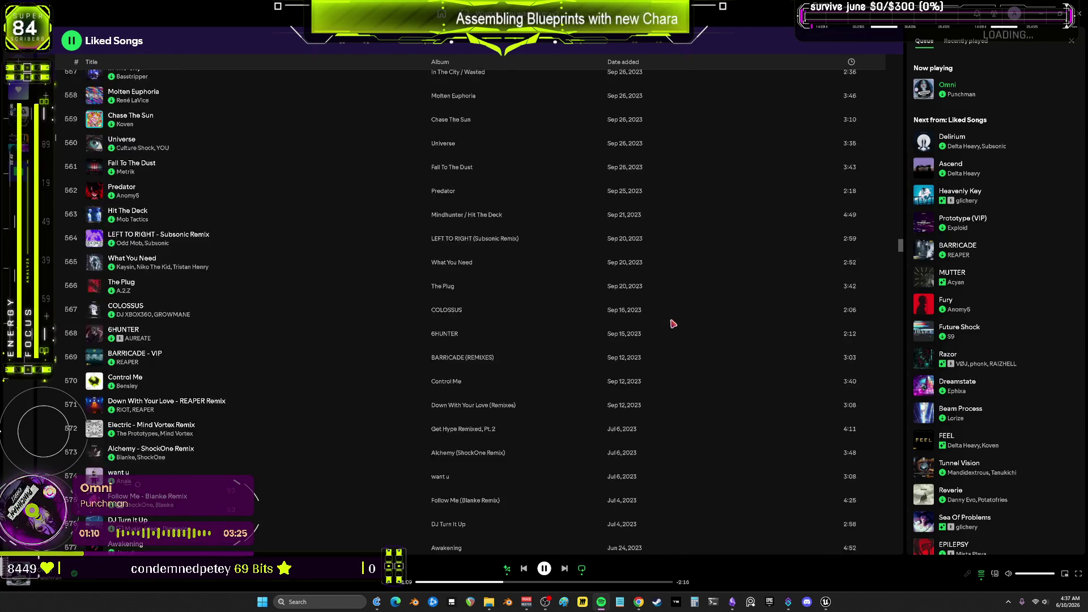
{"action": "scroll", "coordinate": [674, 324], "scroll_direction": "down", "scroll_amount": 20}
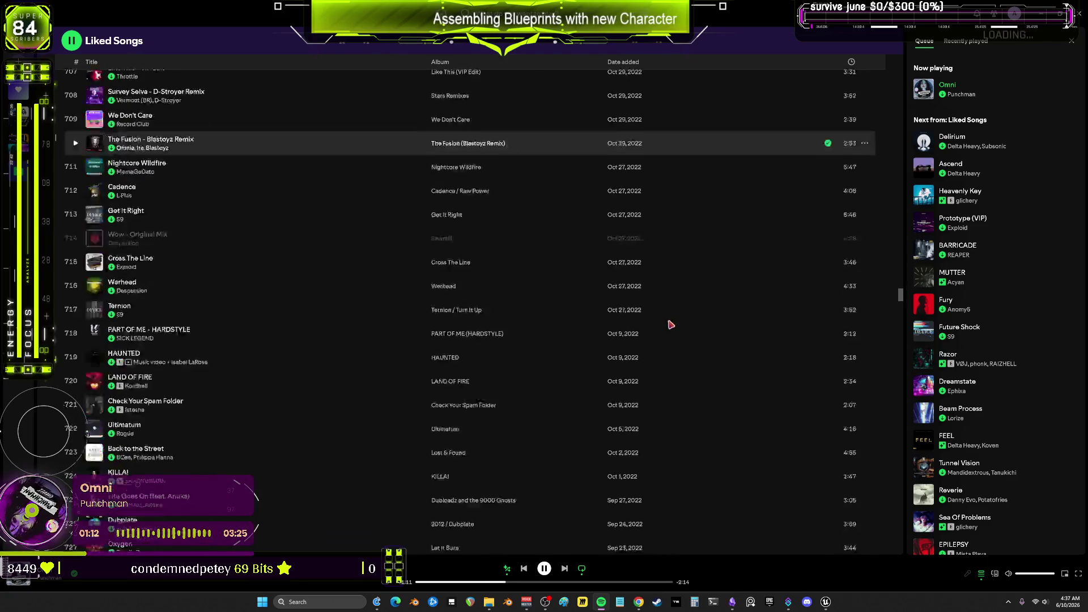
{"action": "scroll", "coordinate": [674, 328], "scroll_direction": "down", "scroll_amount": 20}
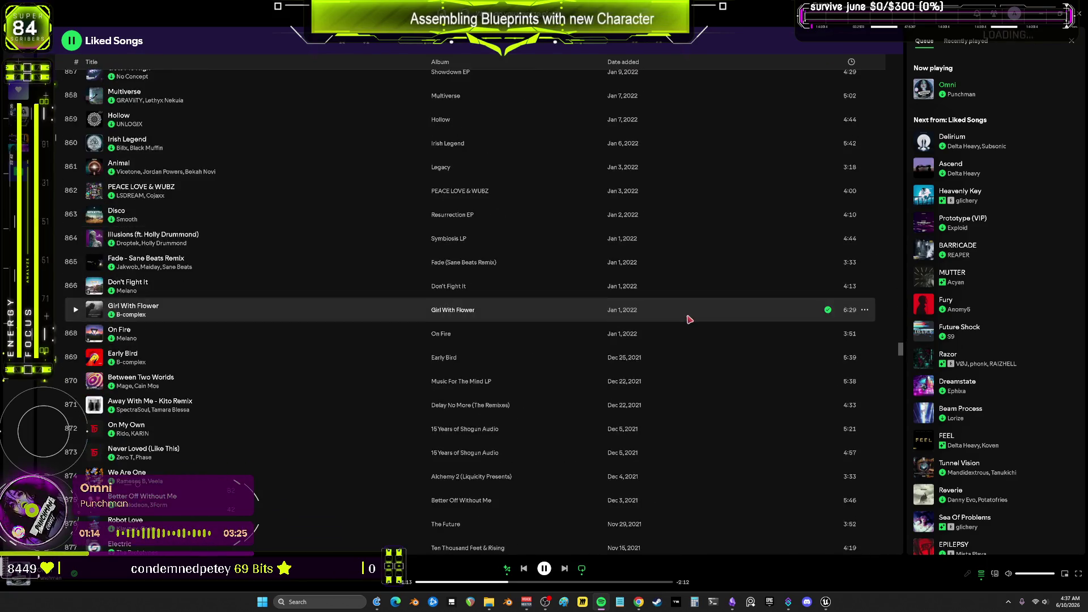
{"action": "scroll", "coordinate": [689, 320], "scroll_direction": "down", "scroll_amount": 20}
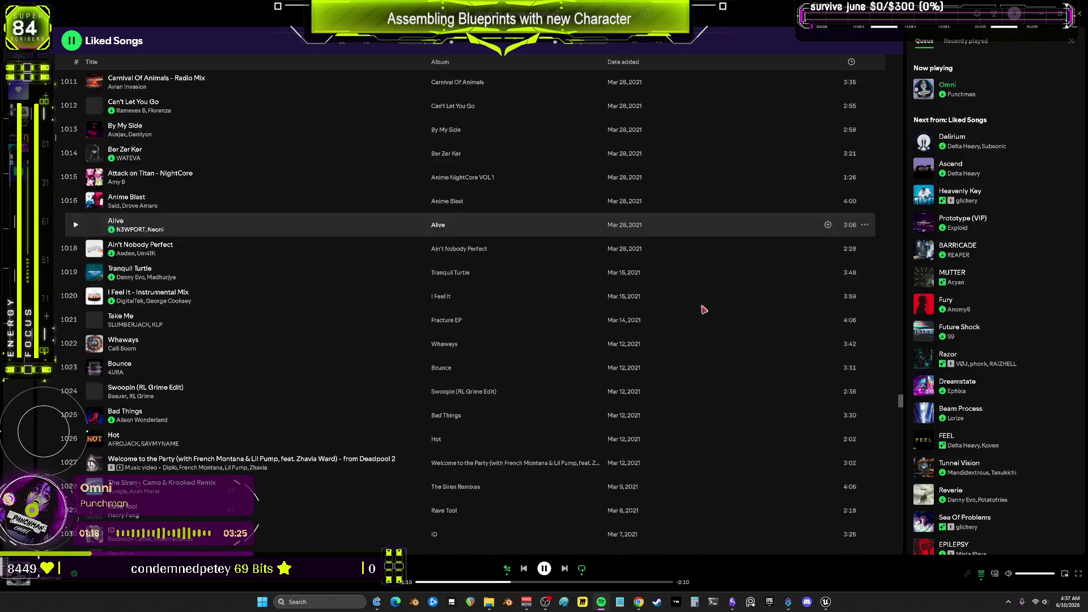
{"action": "scroll", "coordinate": [701, 306], "scroll_direction": "down", "scroll_amount": 20}
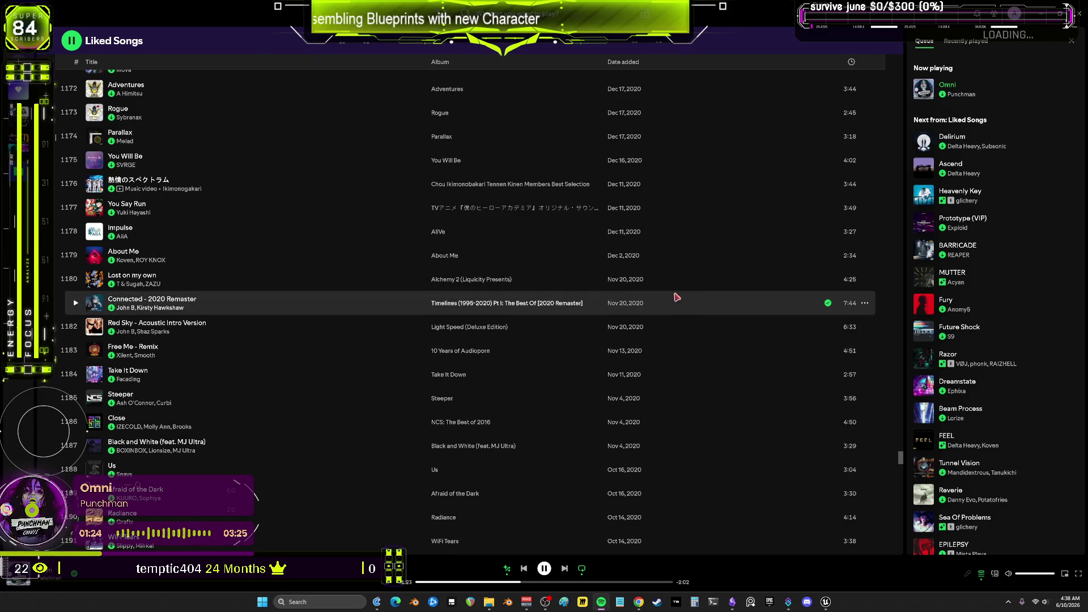
Scroll back up the playlist, then return to the Control Rig editor
{"action": "scroll", "coordinate": [666, 330], "scroll_direction": "up", "scroll_amount": 10}
{"action": "left_click_drag", "start_coordinate": [901, 446], "coordinate": [901, 216]}
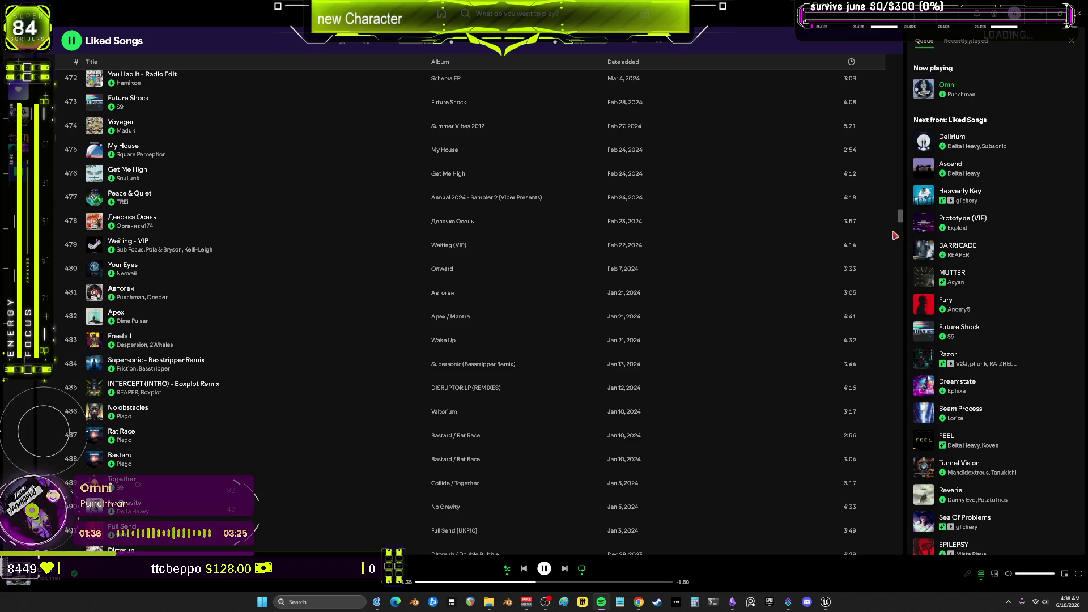
{"action": "scroll", "coordinate": [717, 306], "scroll_direction": "up", "scroll_amount": 5}
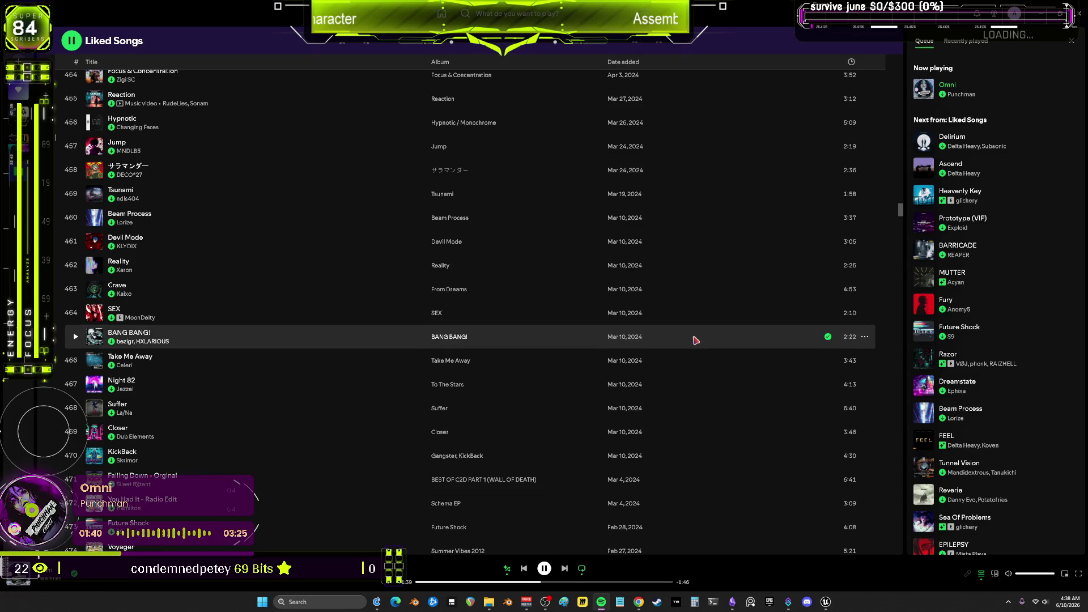
{"action": "key", "text": "alt+Tab"}
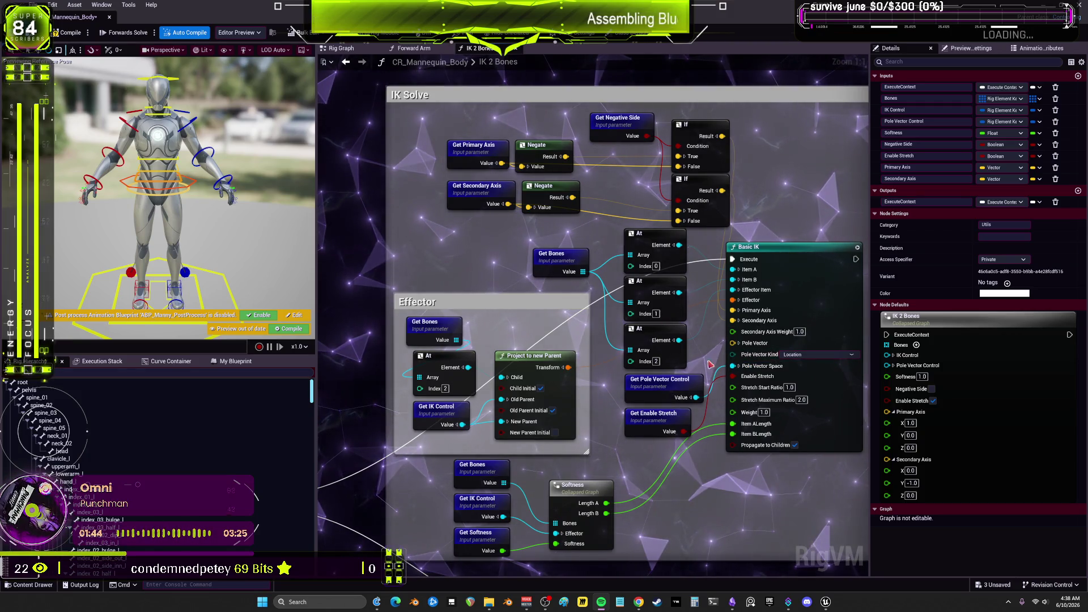
Pan the IK 2 Bones graph across the Entry, Sequence, Effector and Basic IK nodes
{"action": "scroll", "coordinate": [749, 302], "scroll_direction": "down", "scroll_amount": 3}
{"action": "left_click_drag", "start_coordinate": [612, 299], "coordinate": [801, 177]}
{"action": "scroll", "coordinate": [593, 291], "scroll_direction": "up", "scroll_amount": 4}
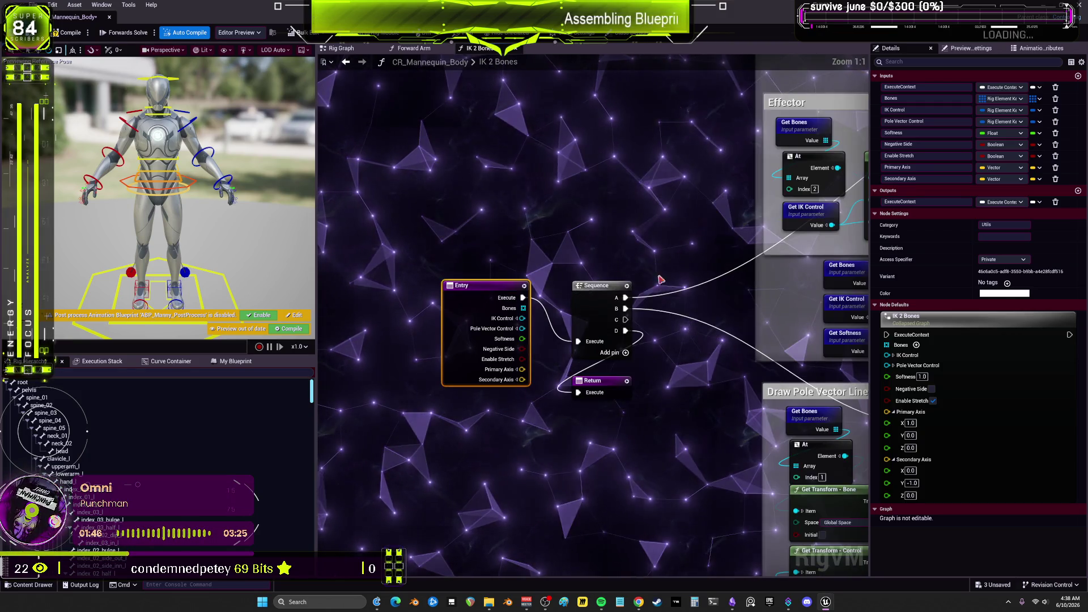
{"action": "left_click_drag", "start_coordinate": [731, 273], "coordinate": [409, 282]}
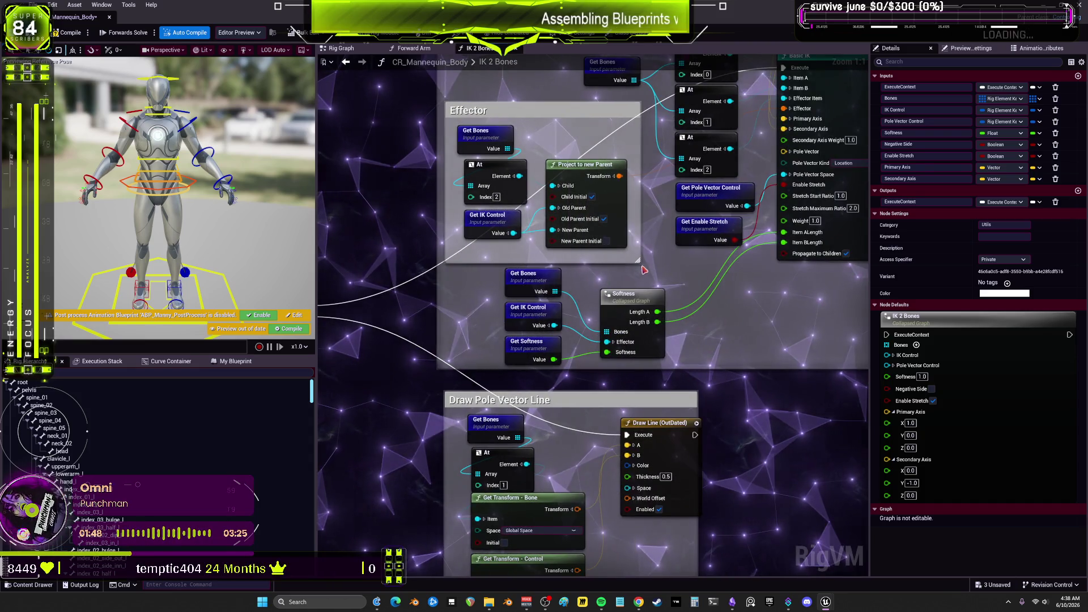
{"action": "left_click_drag", "start_coordinate": [560, 60], "coordinate": [560, 191]}
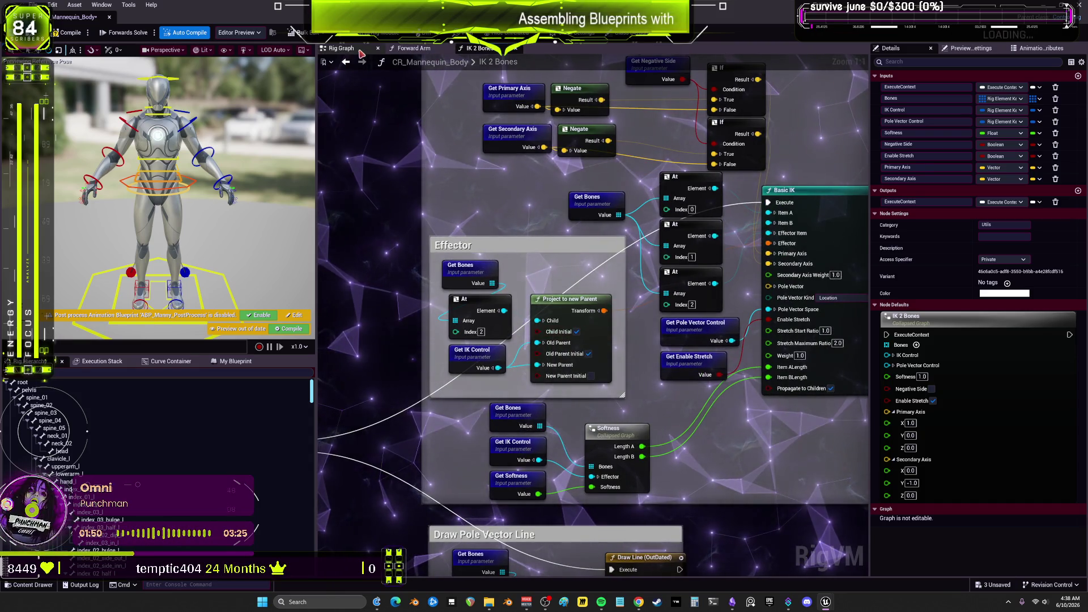
Switch to the main Rig Graph and pan through the Backward Arms and backward solve sections
{"action": "left_click", "coordinate": [341, 48]}
{"action": "scroll", "coordinate": [635, 176], "scroll_direction": "down", "scroll_amount": 4}
{"action": "scroll", "coordinate": [635, 176], "scroll_direction": "up", "scroll_amount": 7}
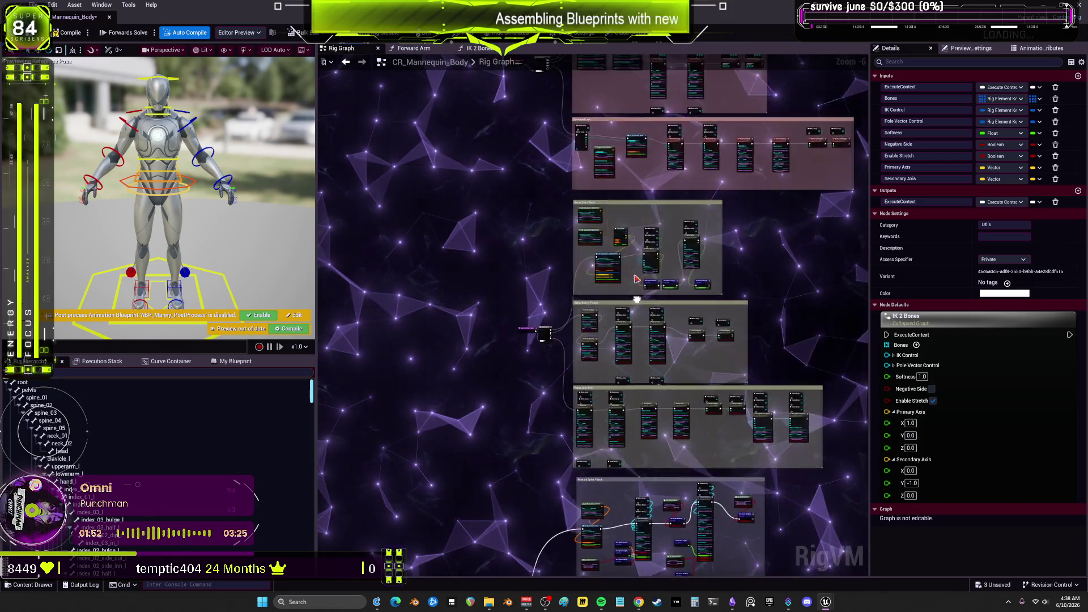
{"action": "left_click_drag", "start_coordinate": [623, 85], "coordinate": [644, 198]}
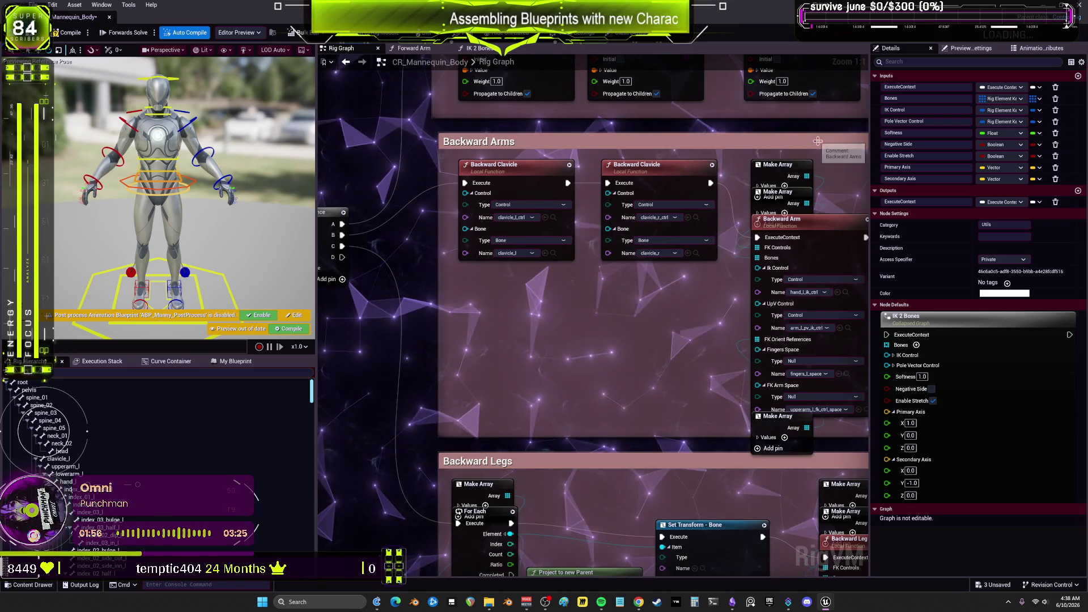
{"action": "scroll", "coordinate": [726, 165], "scroll_direction": "down", "scroll_amount": 2}
{"action": "mouse_move", "coordinate": [726, 165]}
{"action": "left_mouse_down"}
{"action": "mouse_move", "coordinate": [695, 328]}
{"action": "mouse_move", "coordinate": [618, 423]}
{"action": "mouse_move", "coordinate": [620, 340]}
{"action": "mouse_move", "coordinate": [647, 364]}
{"action": "left_mouse_up"}
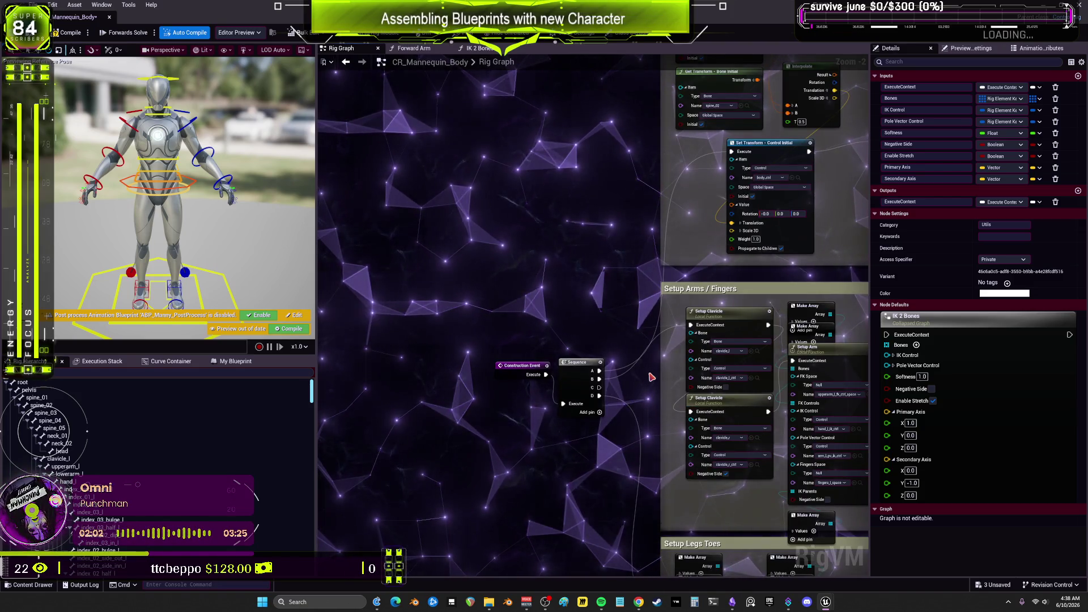
Narrow the Details panel, orbit the mannequin preview, then save all from the level editor
{"action": "left_click_drag", "start_coordinate": [877, 329], "coordinate": [989, 318]}
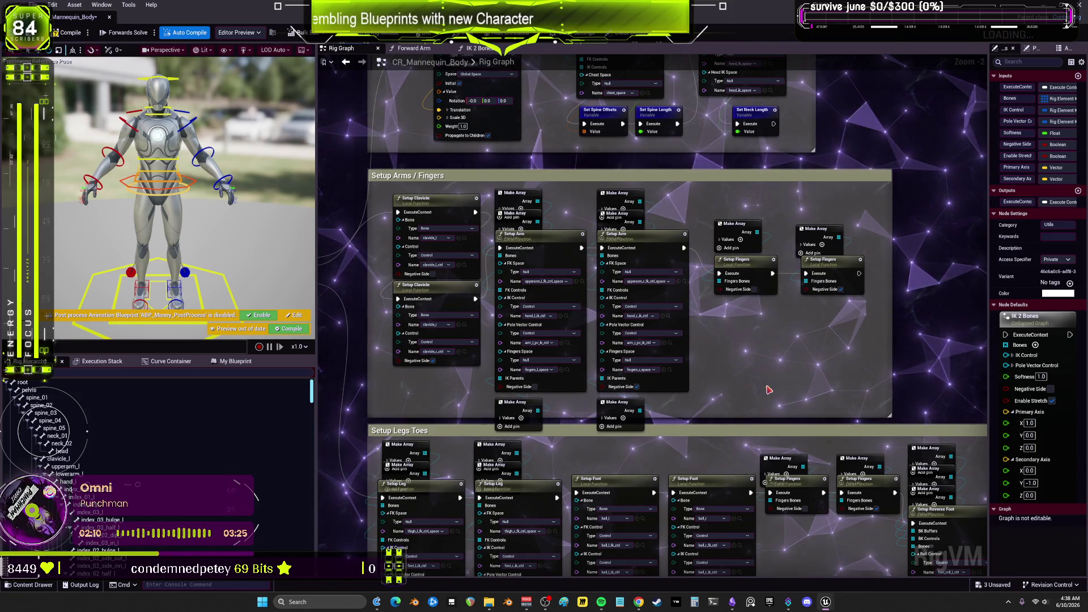
{"action": "mouse_move", "coordinate": [247, 208]}
{"action": "left_mouse_down"}
{"action": "mouse_move", "coordinate": [215, 208]}
{"action": "mouse_move", "coordinate": [229, 207]}
{"action": "left_mouse_up"}
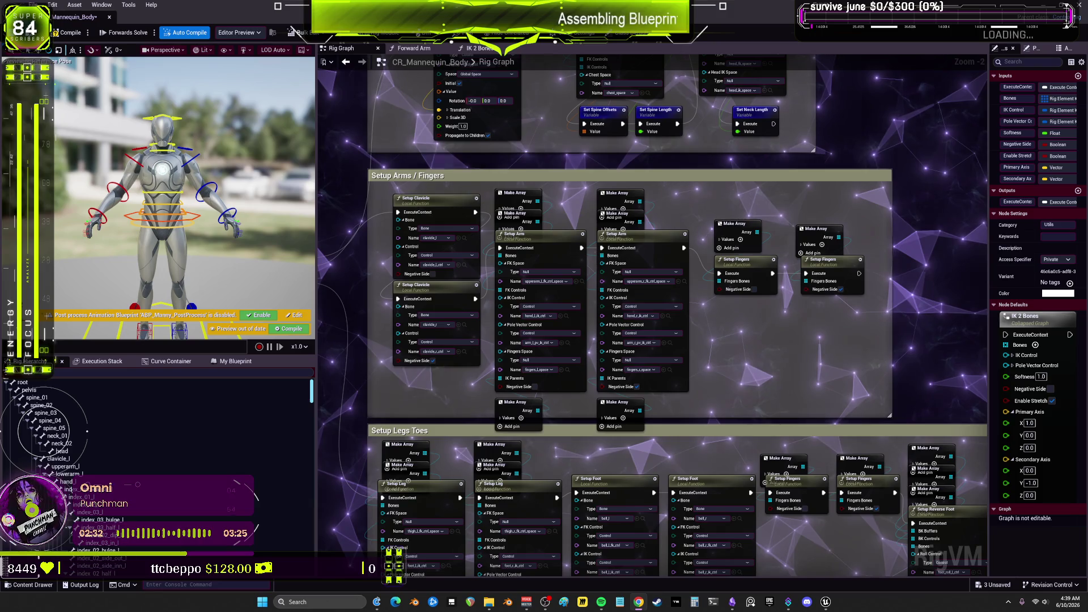
{"action": "key", "text": "alt+Tab"}
{"action": "key", "text": "ctrl+shift+s"}
Answer the save prompt, then launch Unreal Engine 5.7.4 from the Epic Games Launcher
{"action": "left_click", "coordinate": [620, 391]}
{"action": "key", "text": "alt+Tab"}
{"action": "left_click", "coordinate": [779, 602]}
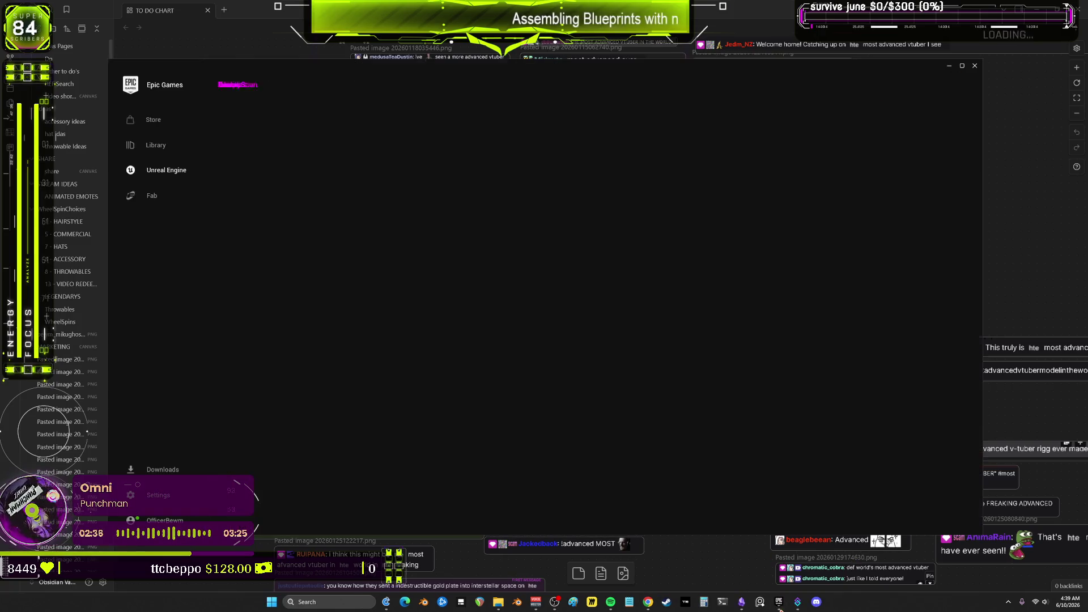
{"action": "left_click", "coordinate": [491, 172]}
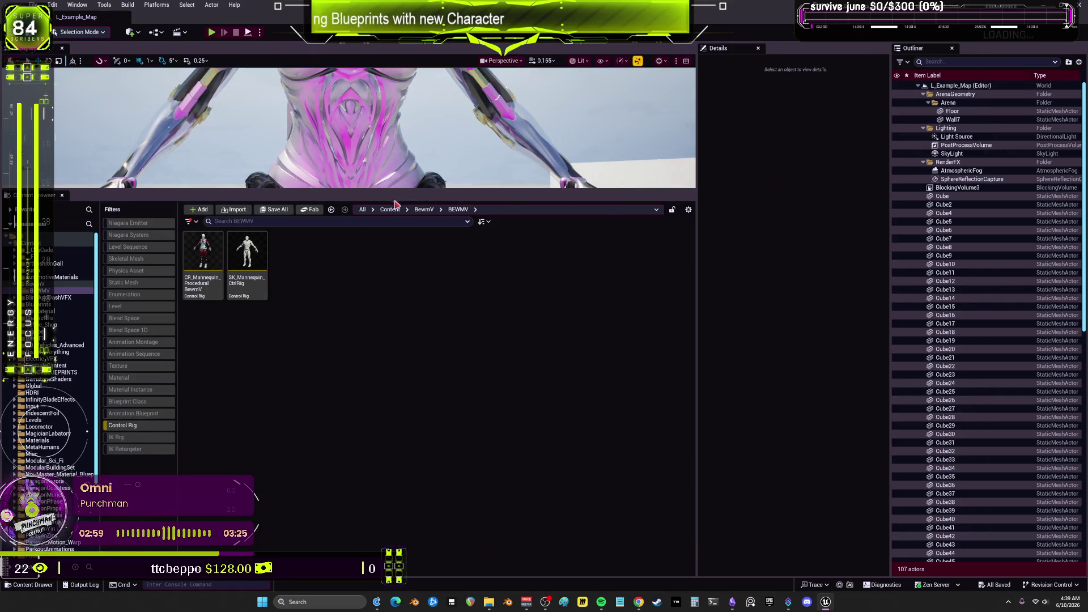
Enlarge the 3D view and open the IdleLoop level sequence from the BEWMV folder
{"action": "mouse_move", "coordinate": [384, 192]}
{"action": "left_mouse_down"}
{"action": "mouse_move", "coordinate": [339, 284]}
{"action": "mouse_move", "coordinate": [295, 438]}
{"action": "left_mouse_up"}
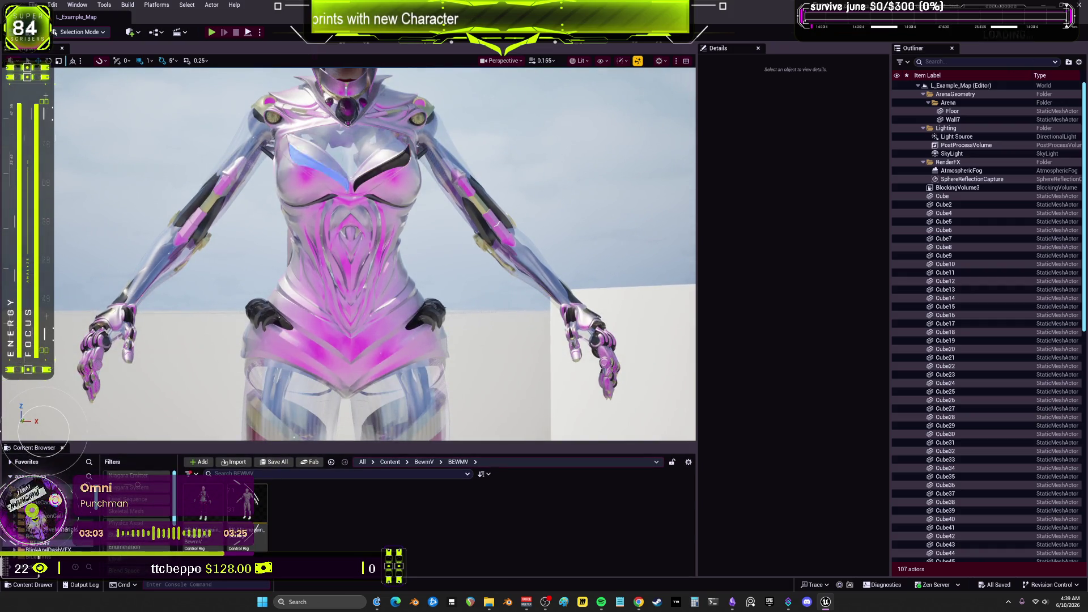
{"action": "left_click", "coordinate": [34, 537]}
{"action": "scroll", "coordinate": [140, 510], "scroll_direction": "up", "scroll_amount": 3}
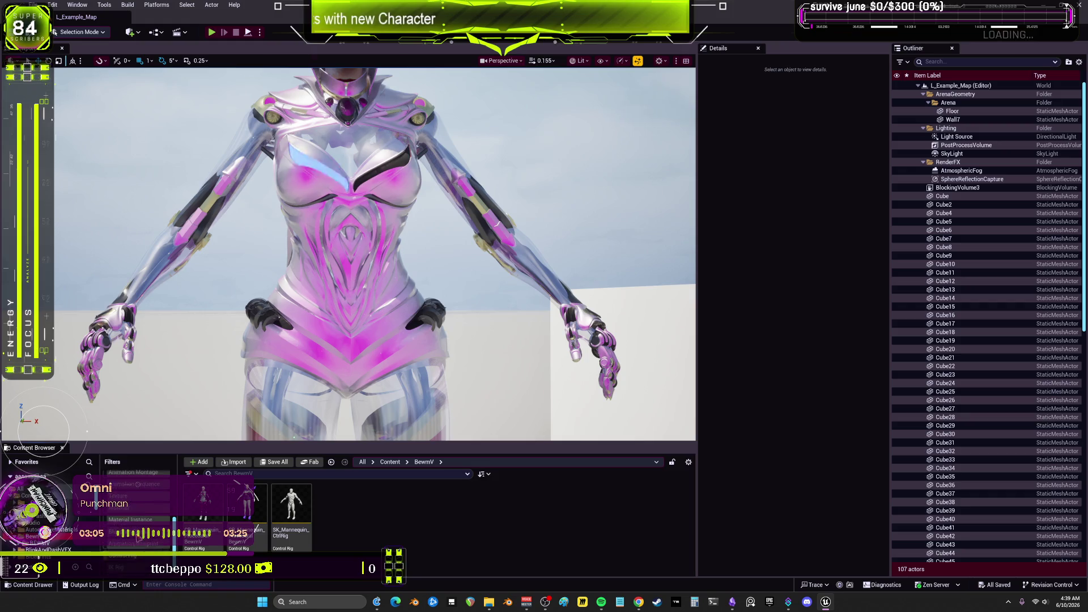
{"action": "scroll", "coordinate": [609, 548], "scroll_direction": "down", "scroll_amount": 3}
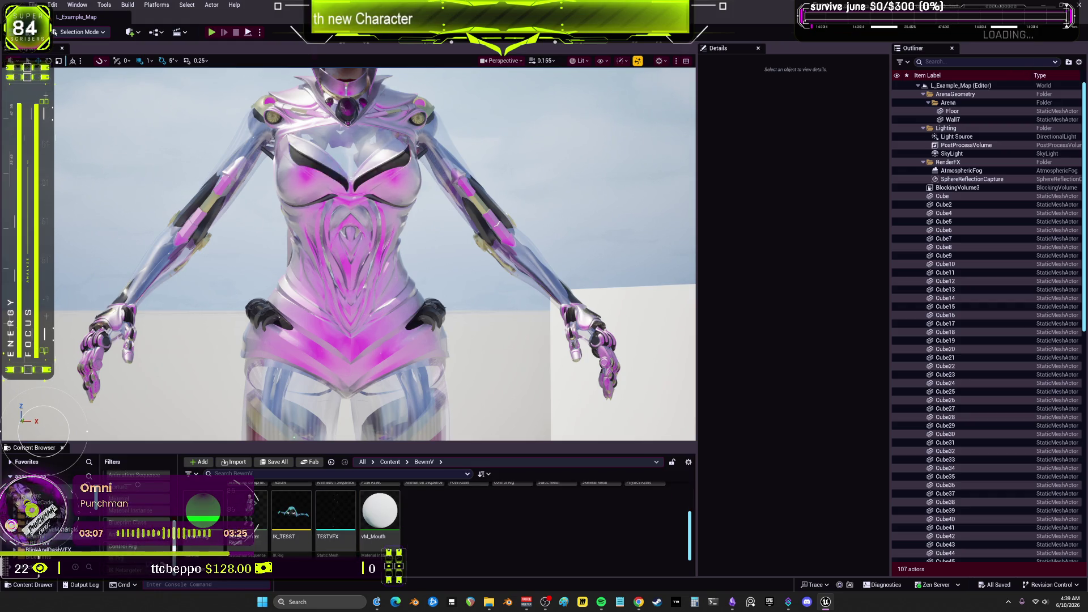
{"action": "left_click", "coordinate": [514, 530]}
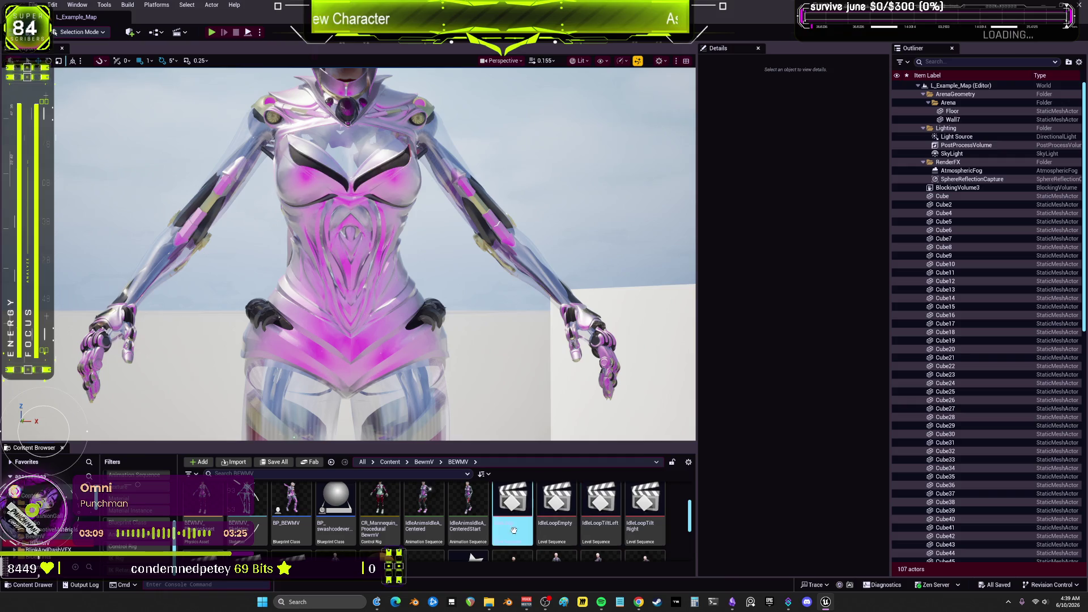
{"action": "double_click", "coordinate": [513, 530]}
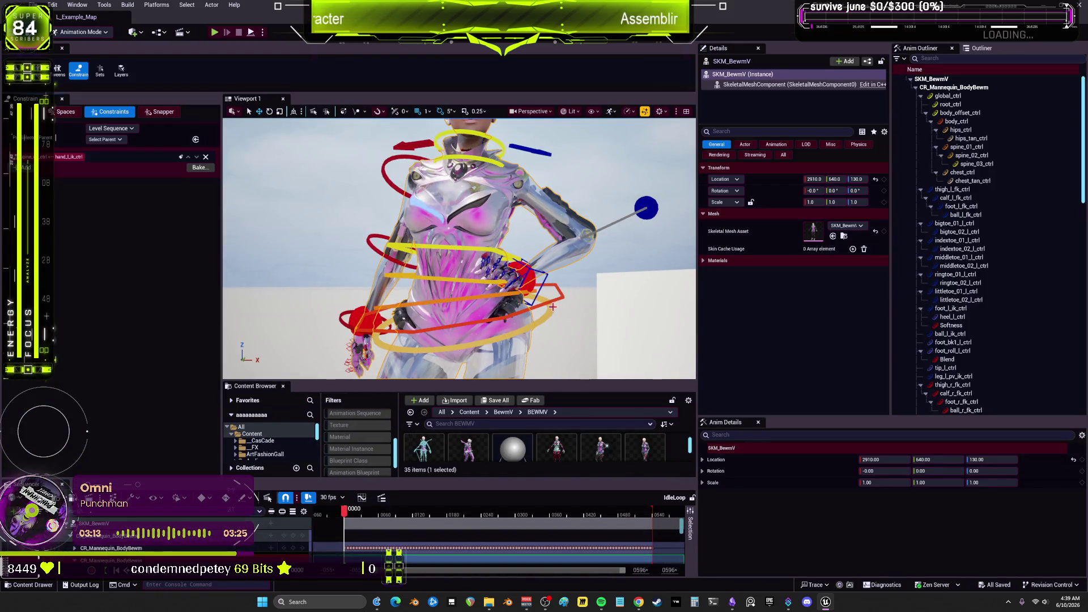
Select hand_l_ik_ctrl and detach Viewport 1 into a maximised full-screen window
{"action": "left_click", "coordinate": [513, 275]}
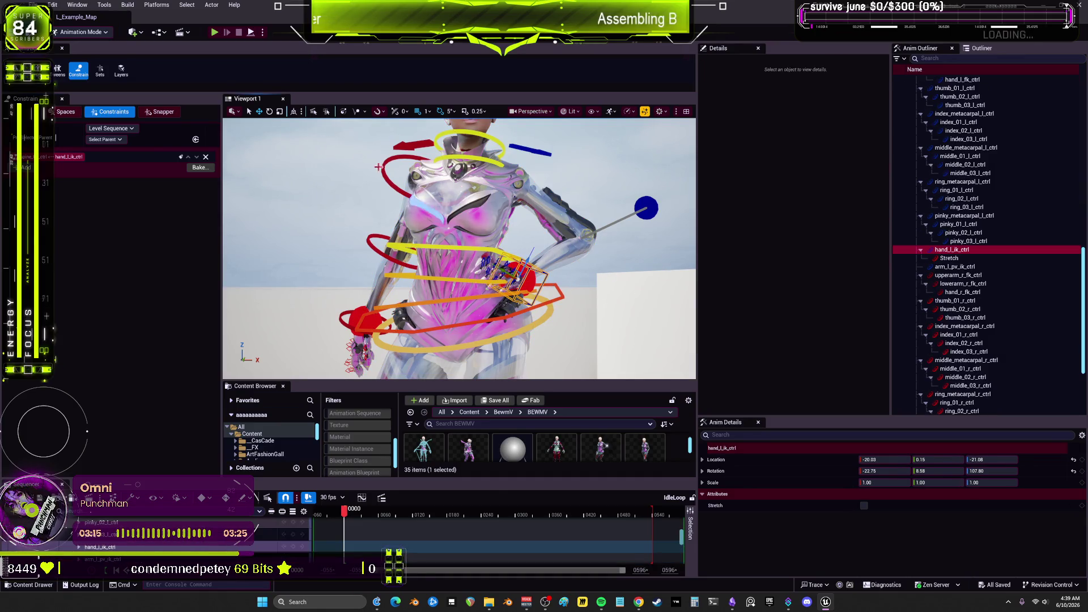
{"action": "left_click_drag", "start_coordinate": [246, 101], "coordinate": [255, 103]}
{"action": "double_click", "coordinate": [255, 103]}
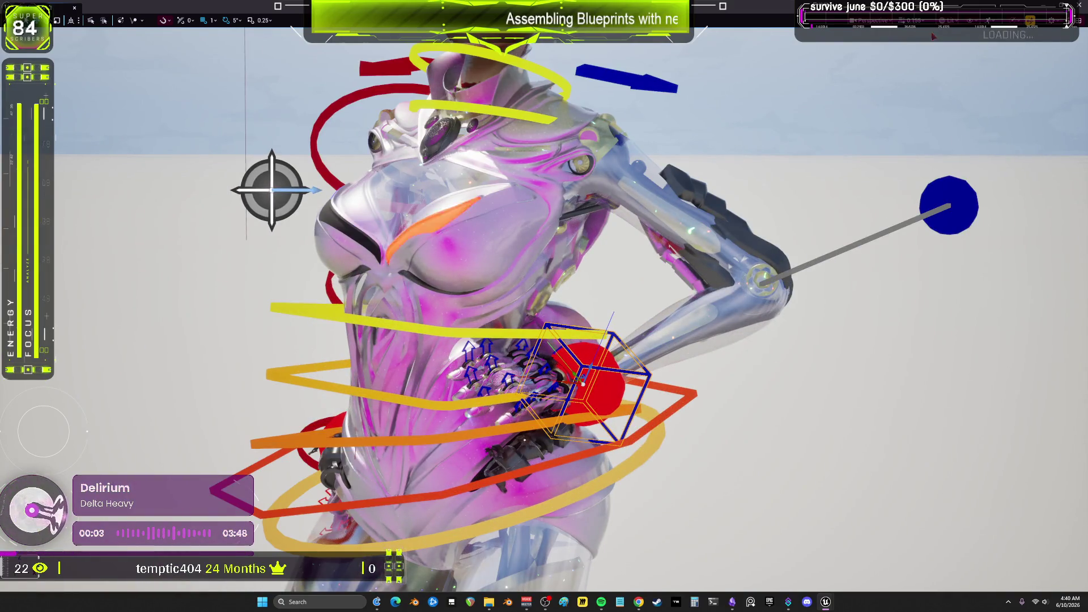
Check the viewport display and scalability menus and widen the perspective field of view
{"action": "left_click", "coordinate": [975, 20]}
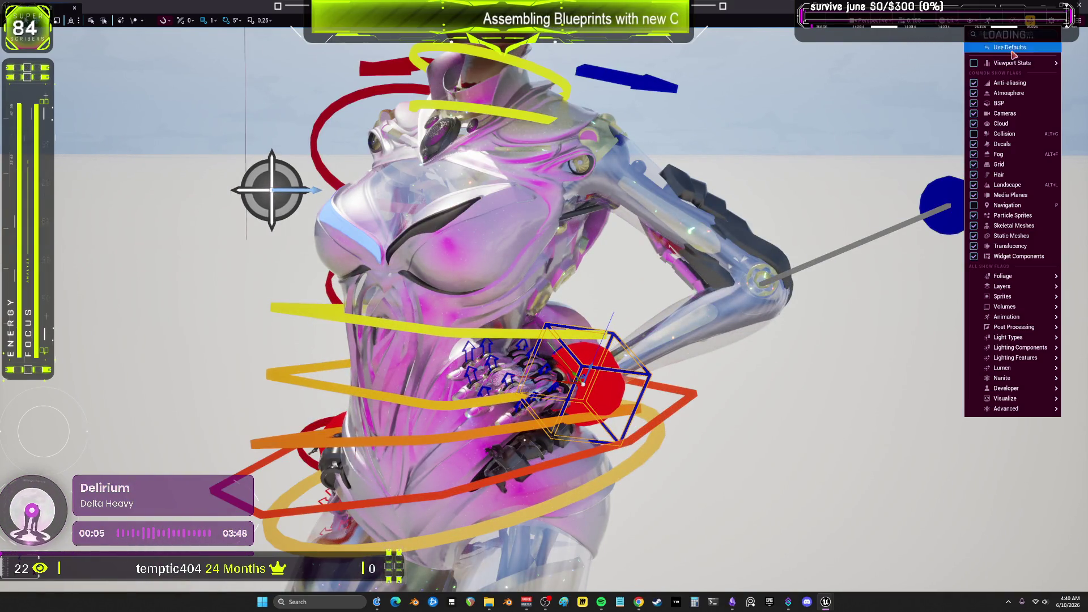
{"action": "mouse_move", "coordinate": [1016, 63]}
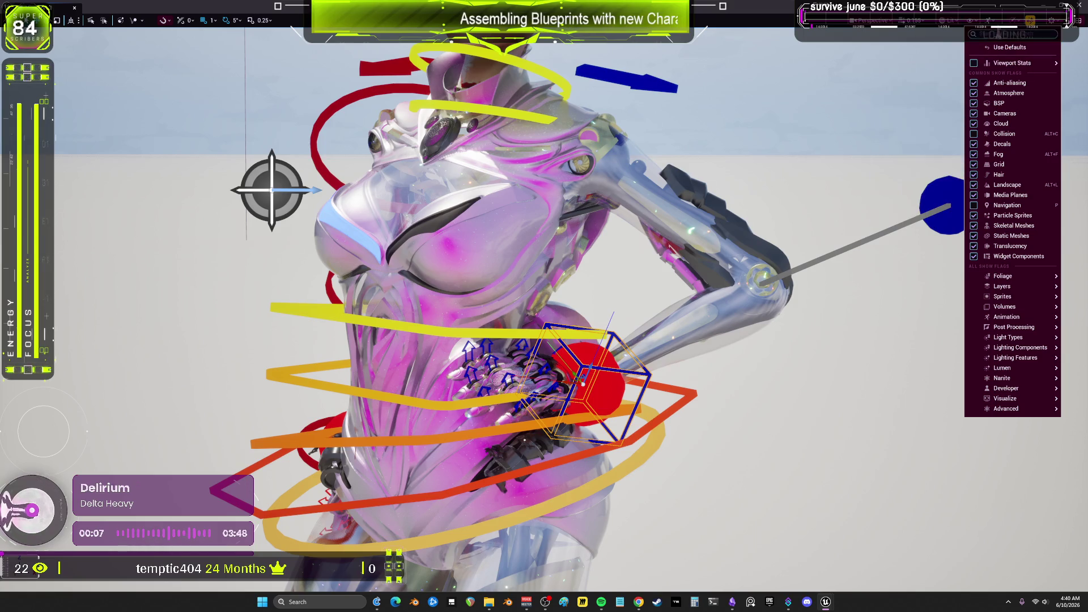
{"action": "left_click", "coordinate": [992, 21]}
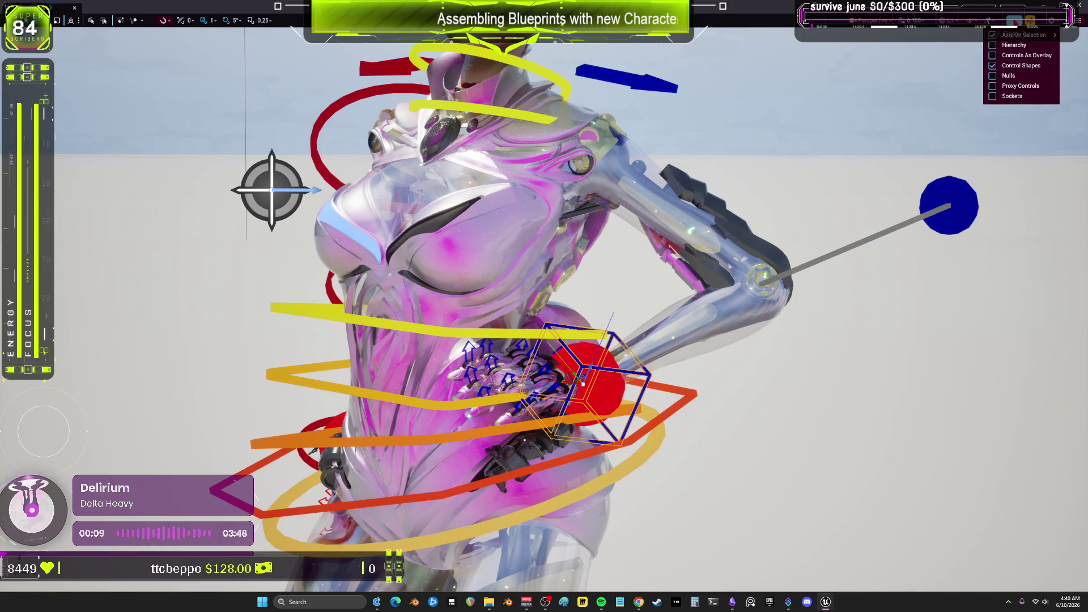
{"action": "left_click", "coordinate": [1014, 20]}
{"action": "left_click", "coordinate": [1051, 22]}
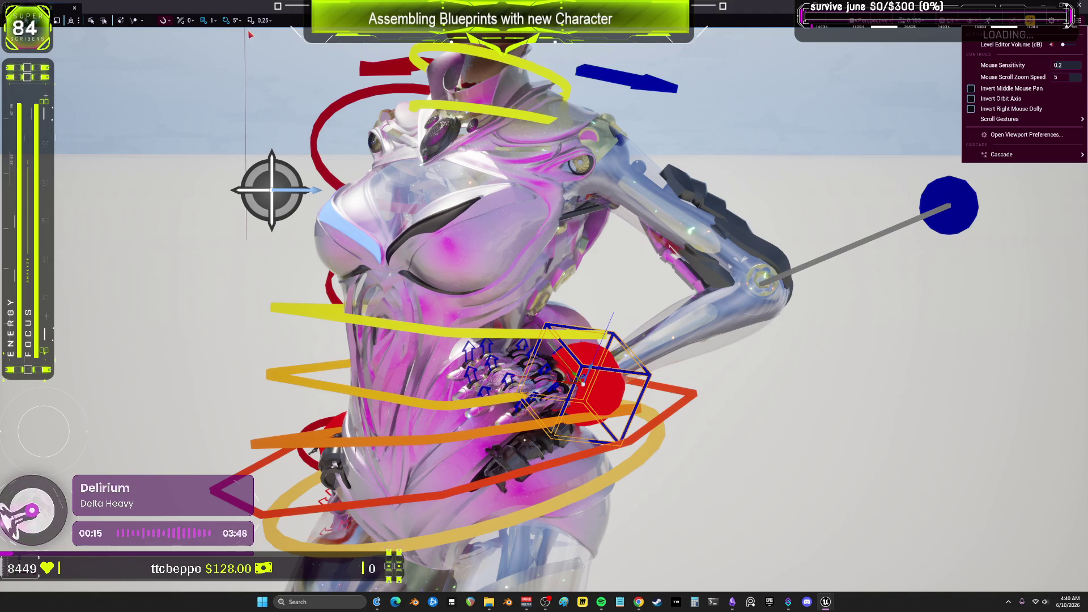
{"action": "left_click", "coordinate": [873, 20]}
{"action": "left_click", "coordinate": [944, 175]}
{"action": "type", "text": "5.404255"}
{"action": "key", "text": "Return"}
{"action": "left_click_drag", "start_coordinate": [944, 175], "coordinate": [1014, 176]}
Raise one hand IK control and move the right hand control onto the chest
{"action": "mouse_move", "coordinate": [680, 397]}
{"action": "left_mouse_down"}
{"action": "mouse_move", "coordinate": [612, 260]}
{"action": "mouse_move", "coordinate": [813, 220]}
{"action": "mouse_move", "coordinate": [657, 227]}
{"action": "mouse_move", "coordinate": [690, 475]}
{"action": "left_mouse_up"}
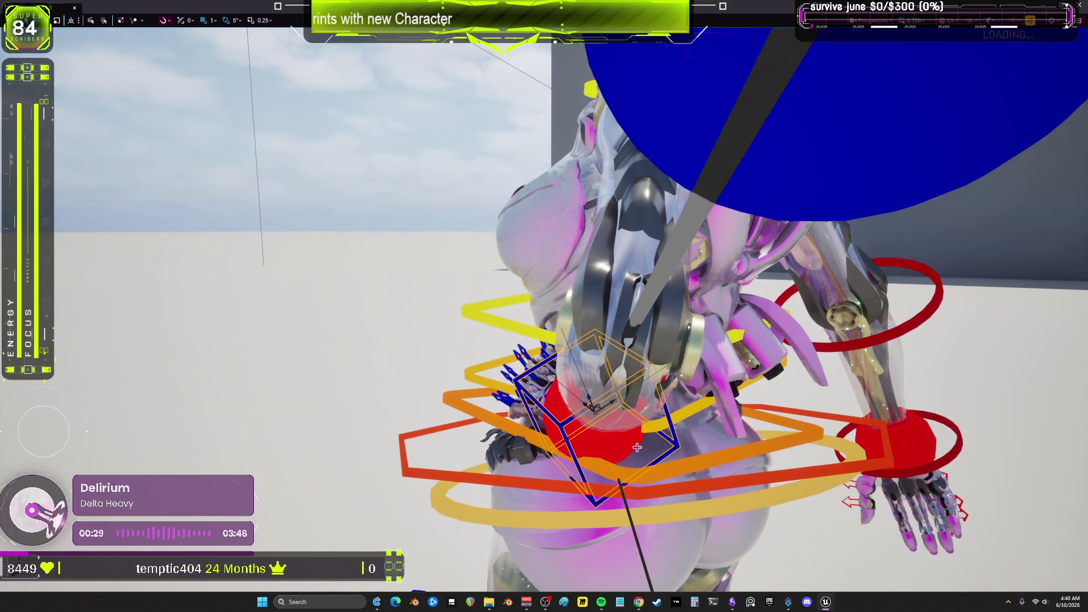
{"action": "mouse_move", "coordinate": [671, 433]}
{"action": "left_mouse_down"}
{"action": "mouse_move", "coordinate": [601, 482]}
{"action": "mouse_move", "coordinate": [417, 456]}
{"action": "mouse_move", "coordinate": [346, 343]}
{"action": "mouse_move", "coordinate": [291, 425]}
{"action": "mouse_move", "coordinate": [413, 414]}
{"action": "mouse_move", "coordinate": [522, 351]}
{"action": "mouse_move", "coordinate": [604, 379]}
{"action": "left_mouse_up"}
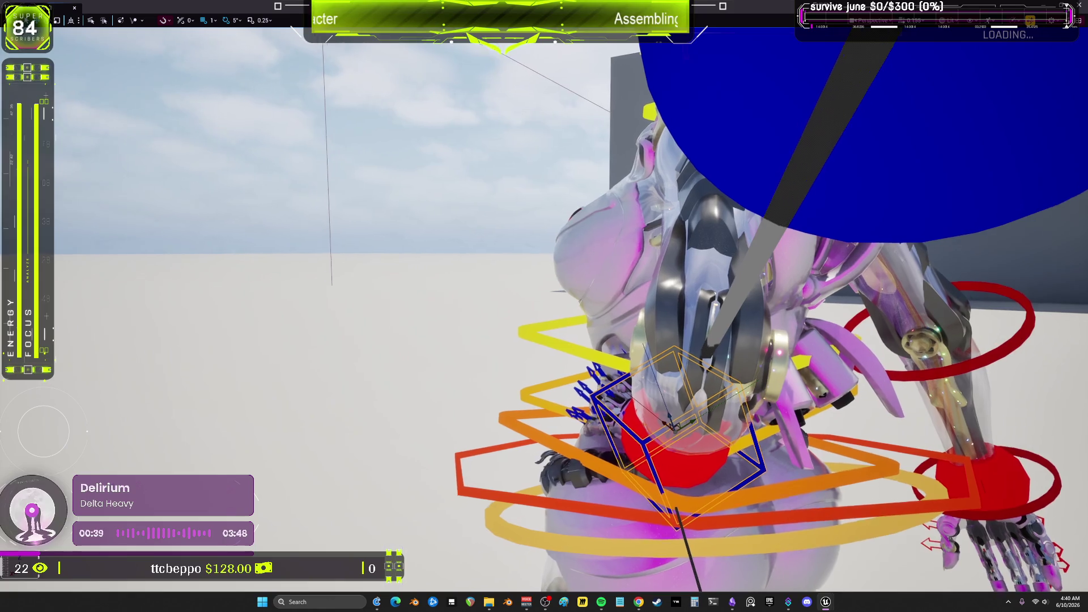
{"action": "scroll", "coordinate": [618, 405], "scroll_direction": "up", "scroll_amount": 5}
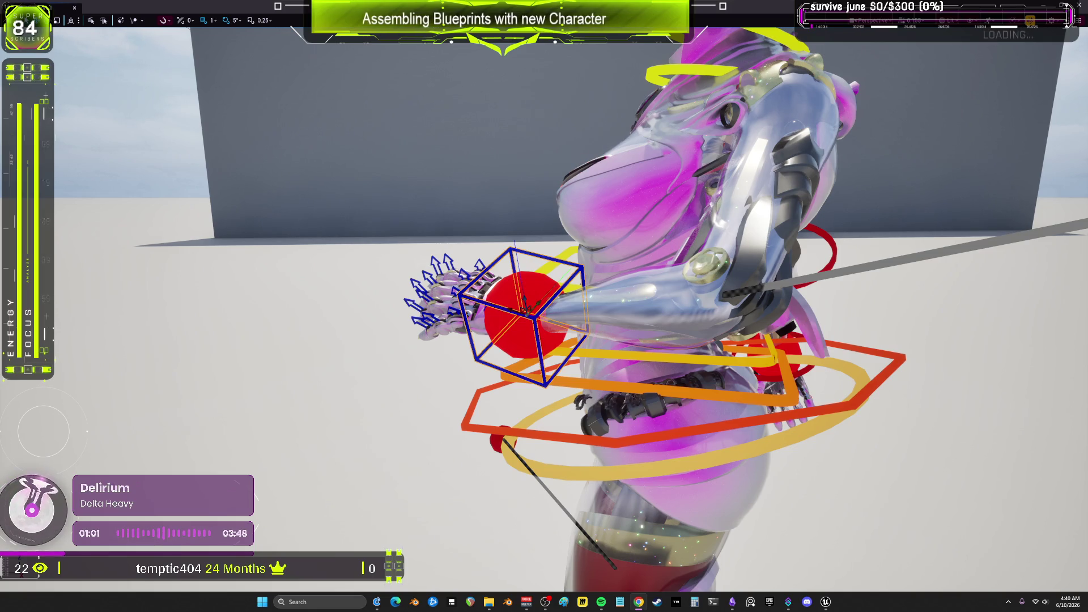
{"action": "left_click_drag", "start_coordinate": [569, 226], "coordinate": [627, 332]}
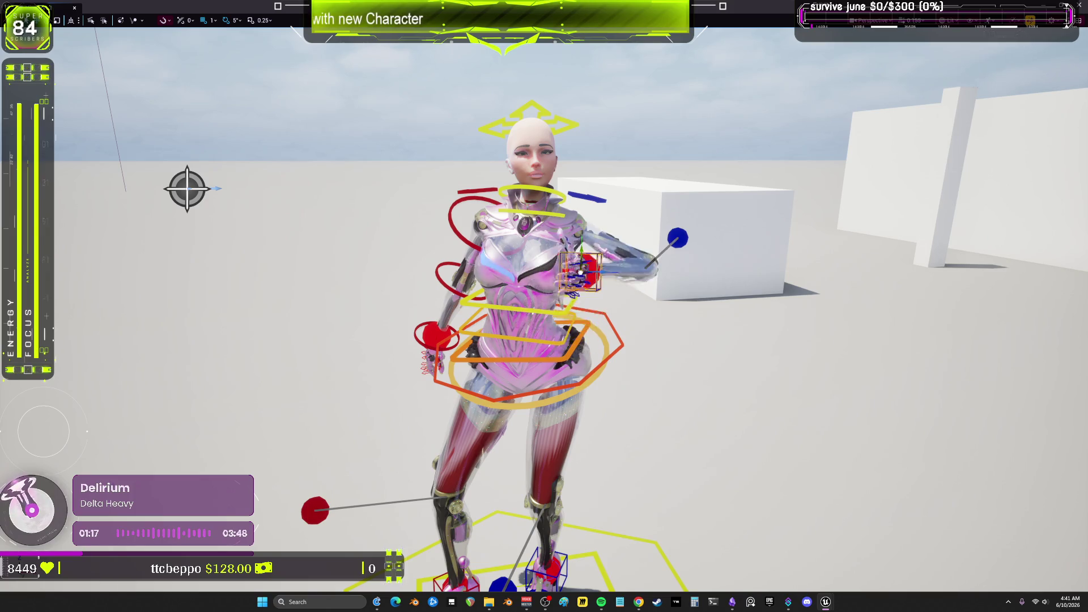
{"action": "left_click_drag", "start_coordinate": [607, 302], "coordinate": [549, 290]}
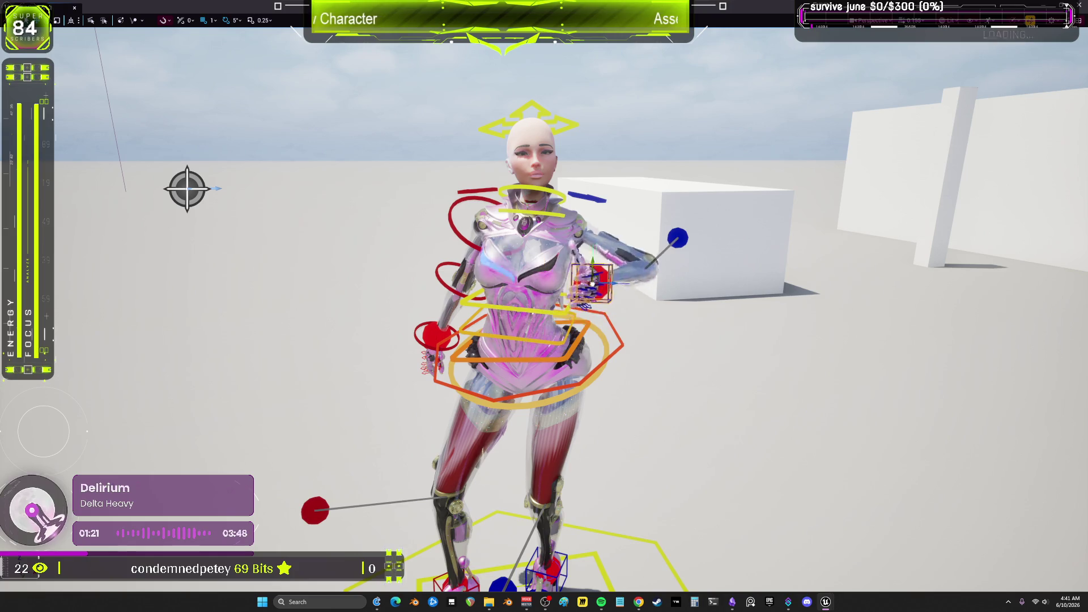
Orbit around the character, select the pelvis control, and bring up the Epic Games Launcher
{"action": "left_click_drag", "start_coordinate": [694, 250], "coordinate": [584, 414]}
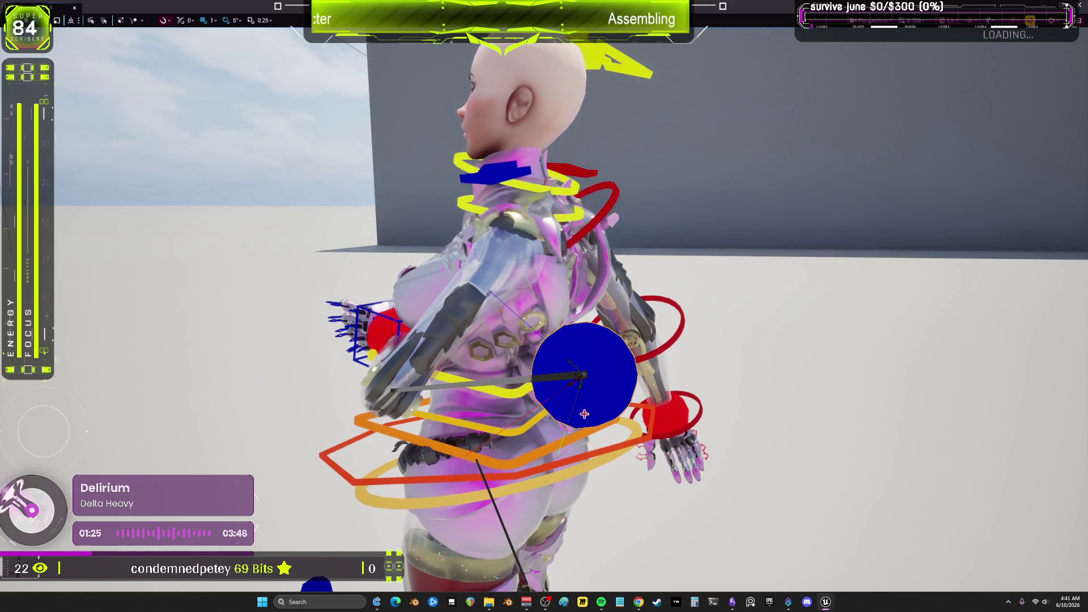
{"action": "left_click", "coordinate": [588, 330]}
{"action": "mouse_move", "coordinate": [578, 365]}
{"action": "left_mouse_down"}
{"action": "mouse_move", "coordinate": [585, 391]}
{"action": "mouse_move", "coordinate": [531, 471]}
{"action": "mouse_move", "coordinate": [513, 449]}
{"action": "mouse_move", "coordinate": [531, 448]}
{"action": "left_mouse_up"}
{"action": "left_click", "coordinate": [770, 602]}
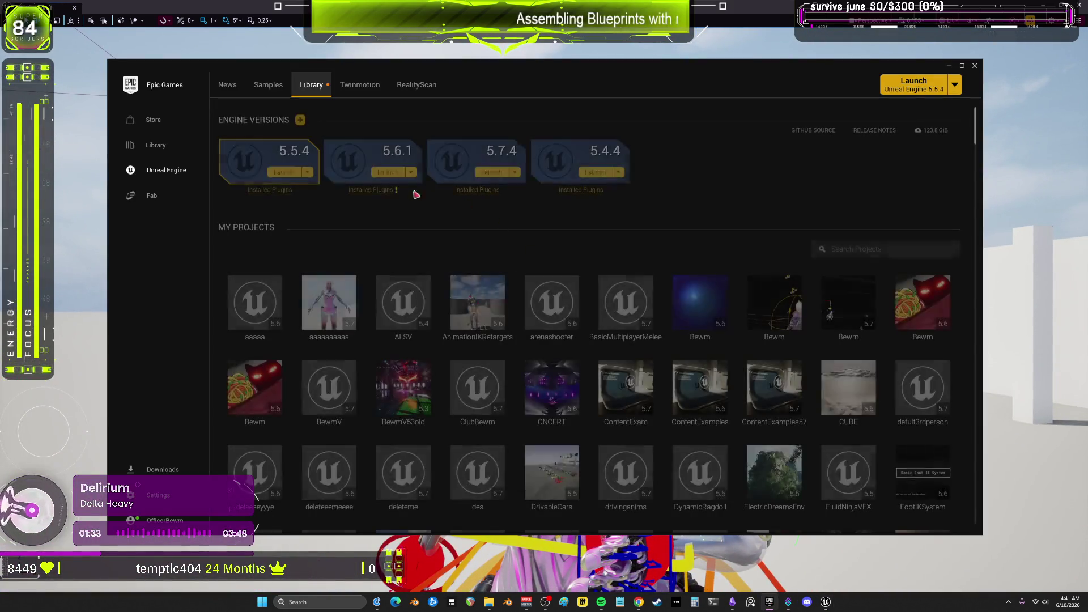
Launch the second Bewm project from its Library tile's context menu
{"action": "right_click", "coordinate": [772, 308]}
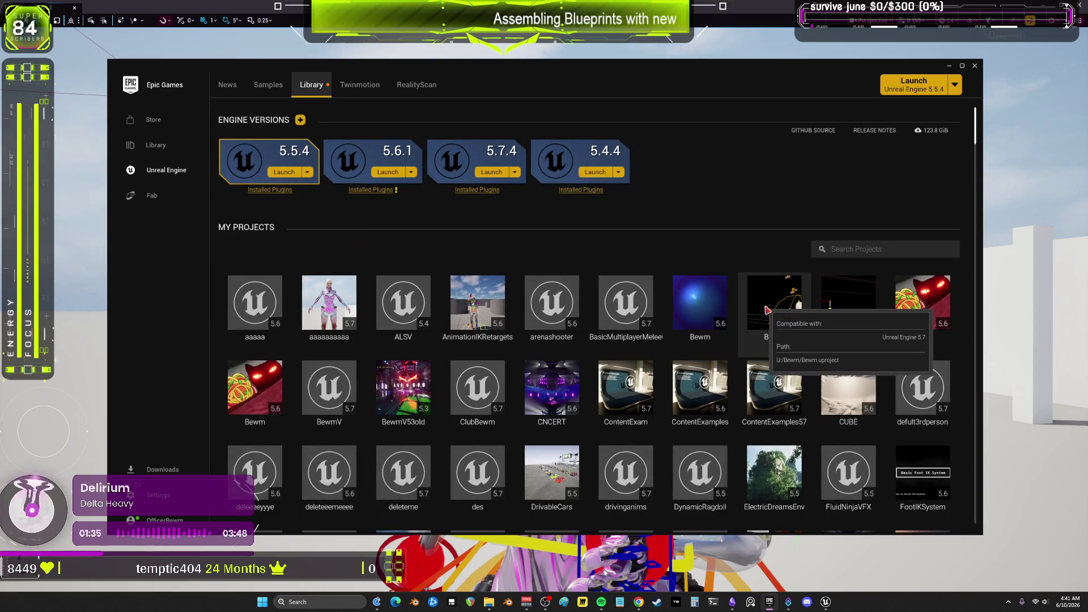
{"action": "left_click", "coordinate": [765, 308]}
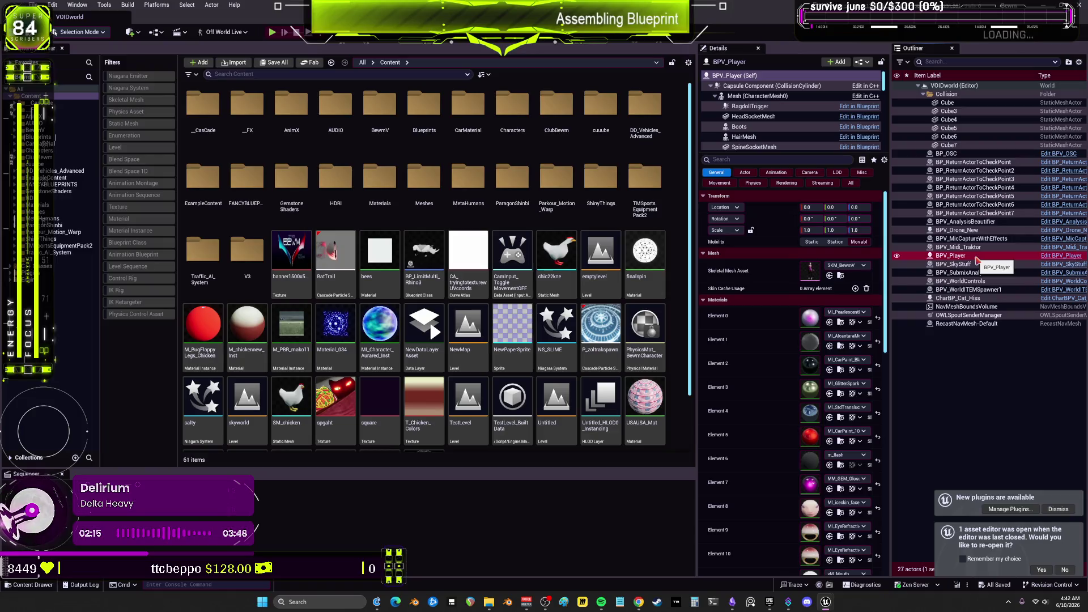
Open AnimBlueprintUpdatereplace1 from the Mesh component's Anim Class
{"action": "left_click", "coordinate": [757, 96]}
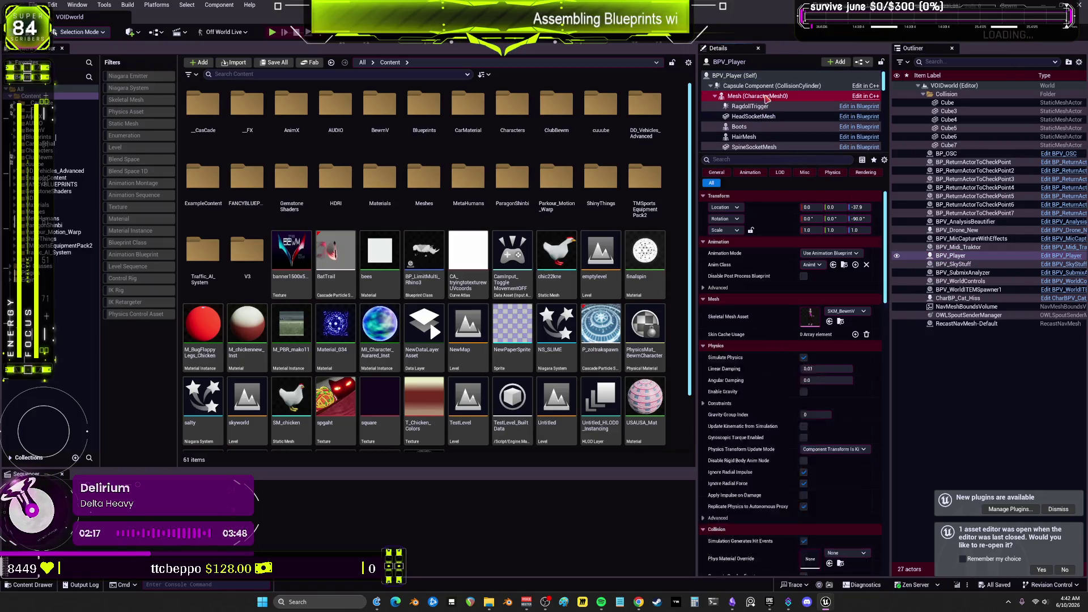
{"action": "left_click", "coordinate": [845, 266]}
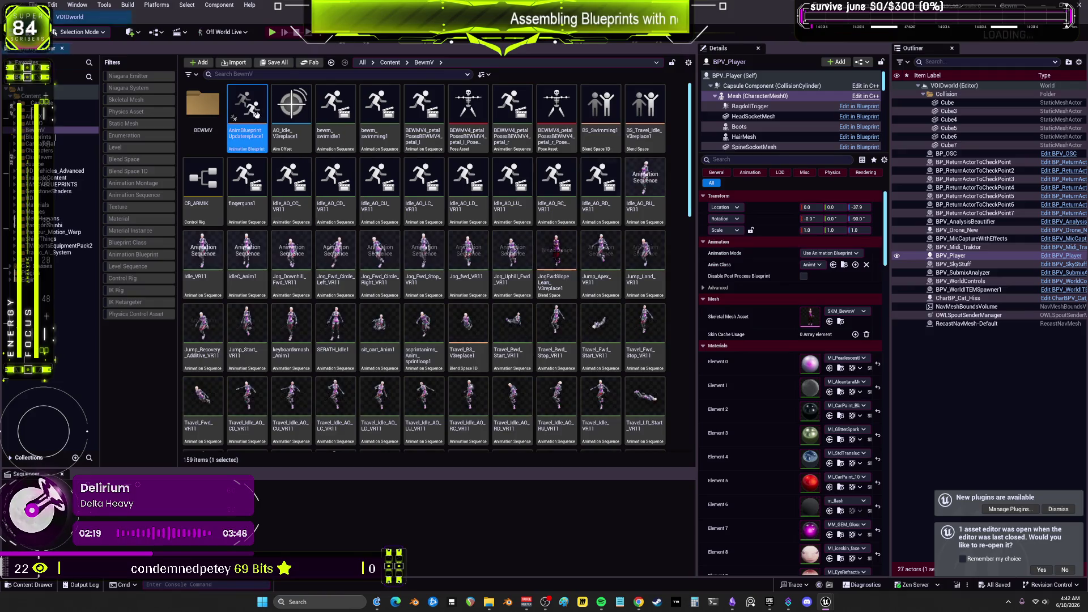
{"action": "double_click", "coordinate": [311, 179]}
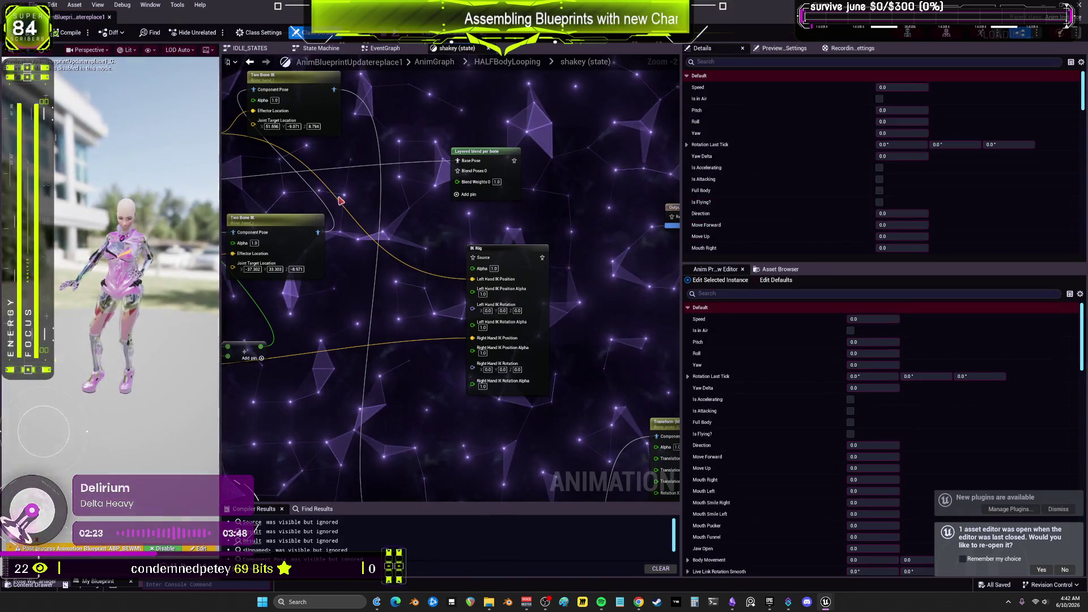
{"action": "scroll", "coordinate": [340, 200], "scroll_direction": "down", "scroll_amount": 3}
{"action": "scroll", "coordinate": [509, 327], "scroll_direction": "up", "scroll_amount": 5}
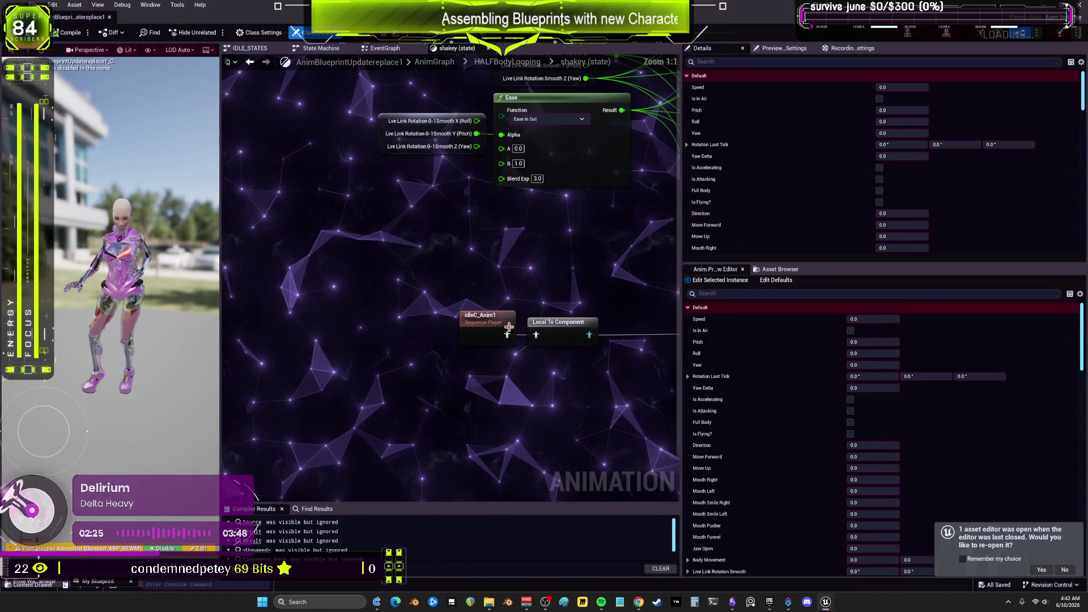
Select the idleC_Anim1 Sequence Player node and open its animation in the editor
{"action": "left_click", "coordinate": [509, 327]}
{"action": "scroll", "coordinate": [523, 305], "scroll_direction": "down", "scroll_amount": 2}
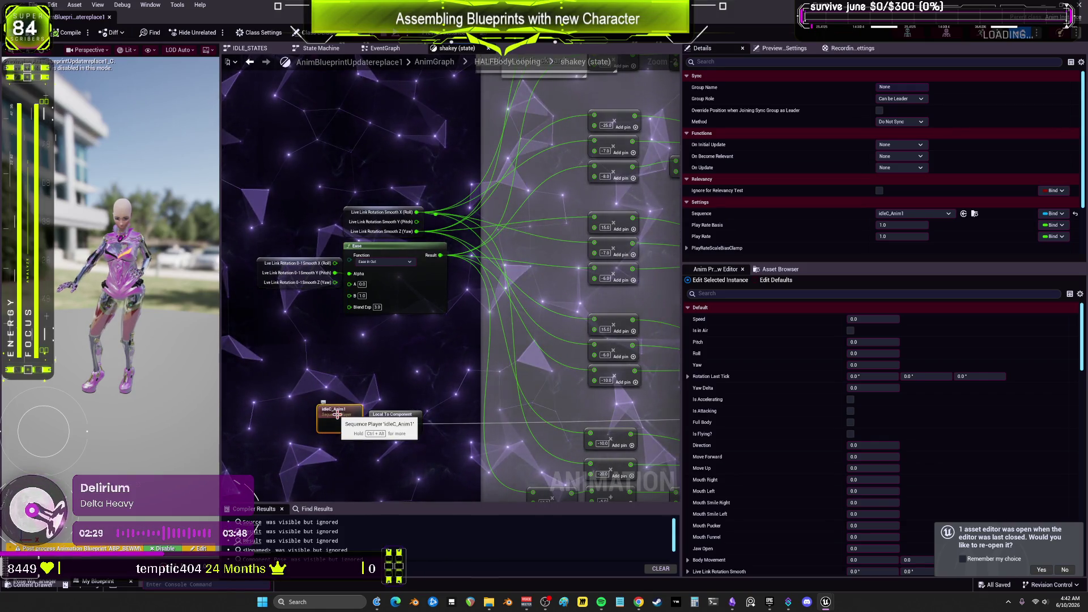
{"action": "scroll", "coordinate": [338, 416], "scroll_direction": "down", "scroll_amount": 3}
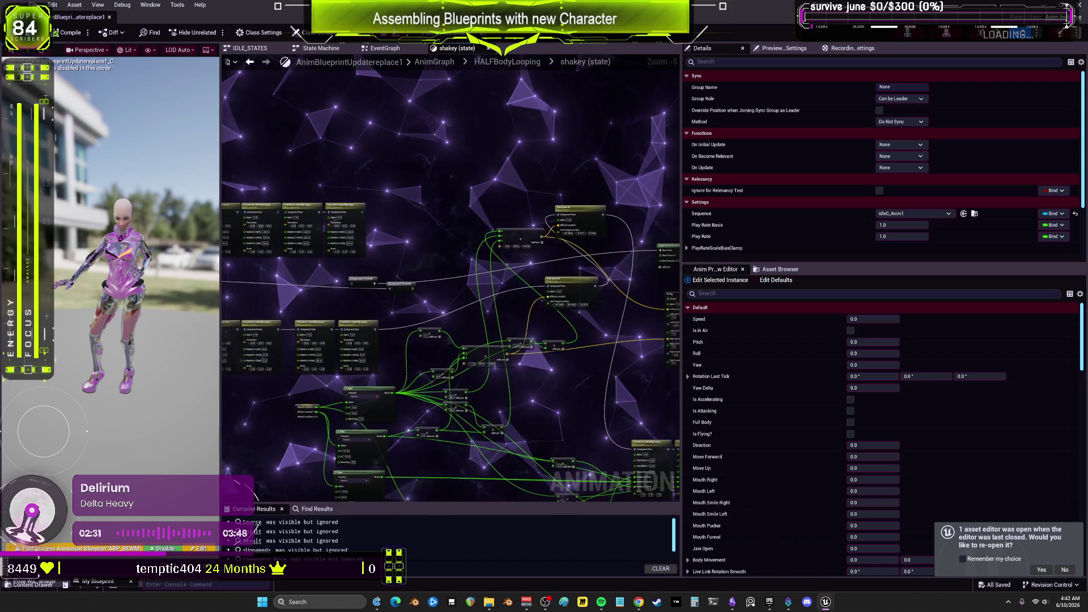
{"action": "scroll", "coordinate": [475, 312], "scroll_direction": "up", "scroll_amount": 4}
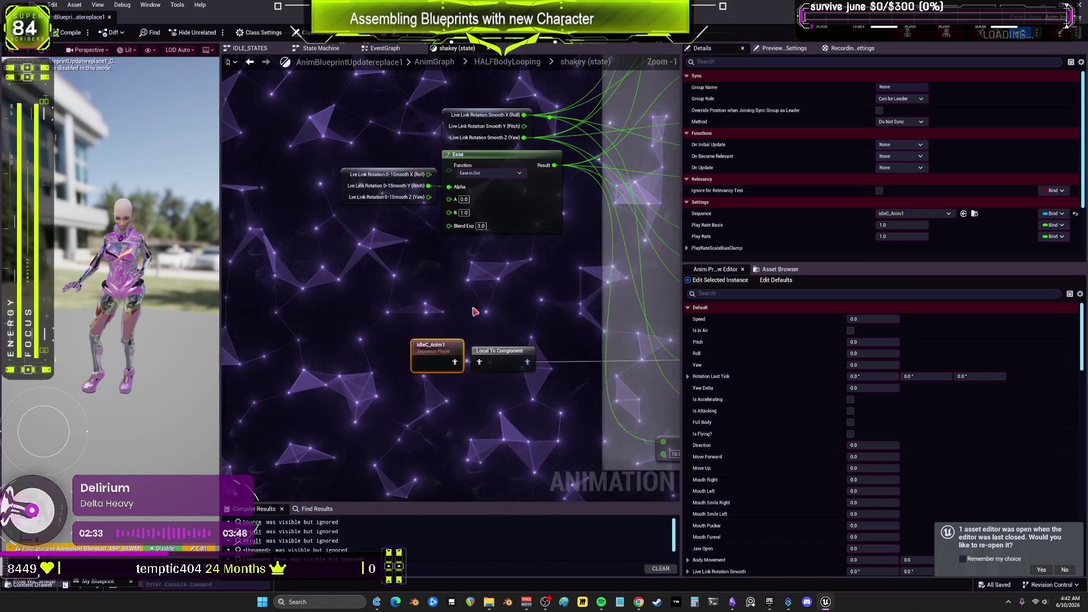
{"action": "scroll", "coordinate": [453, 321], "scroll_direction": "up", "scroll_amount": 1}
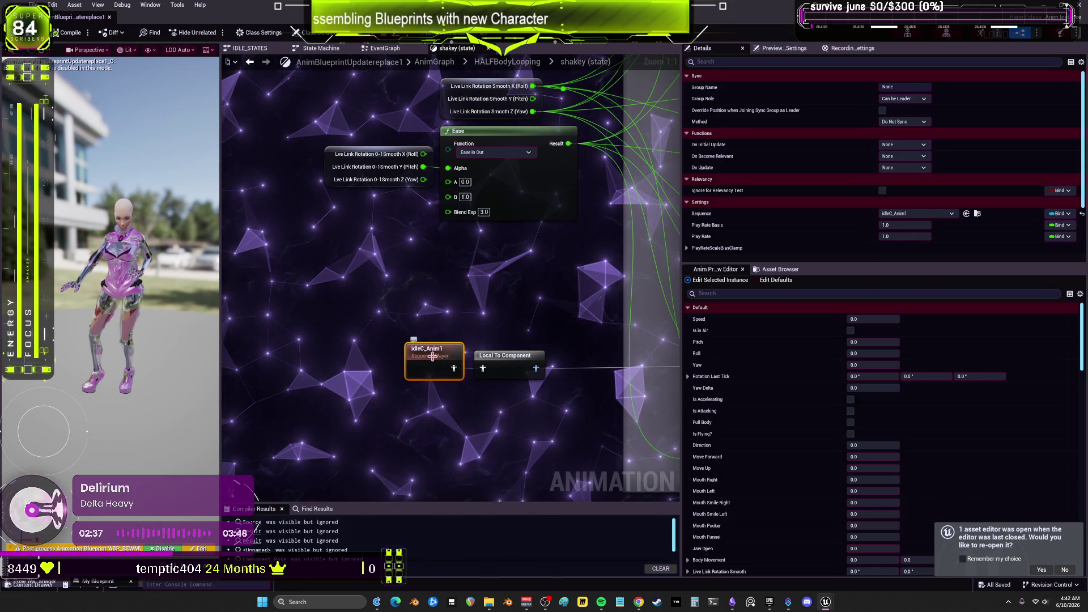
{"action": "double_click", "coordinate": [433, 356]}
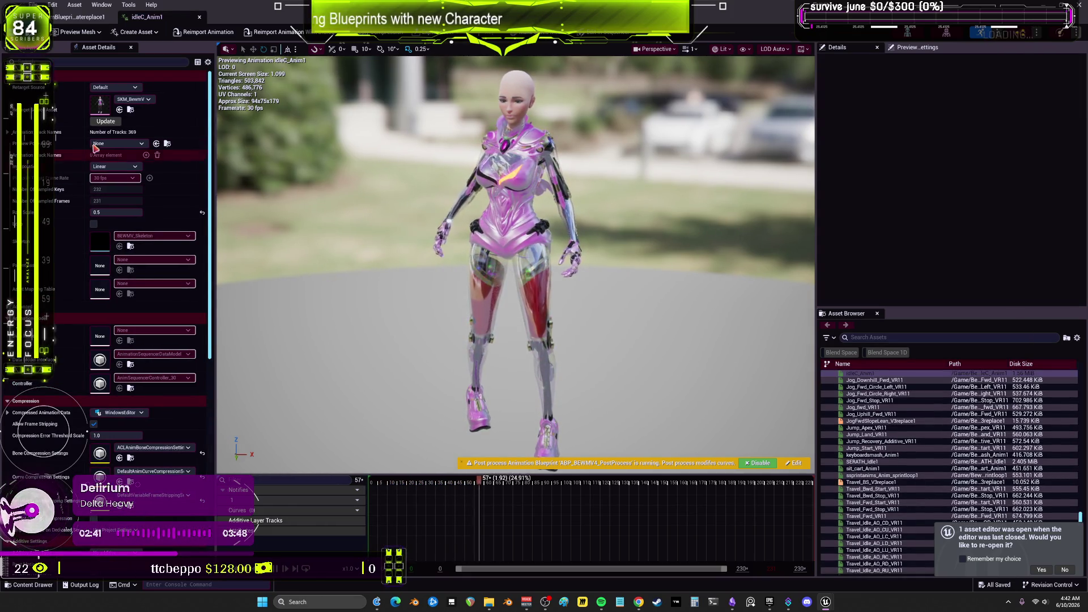
Start migrating idleC_Anim1 via Asset Actions > Migrate and accept its asset list
{"action": "key", "text": "super+Down"}
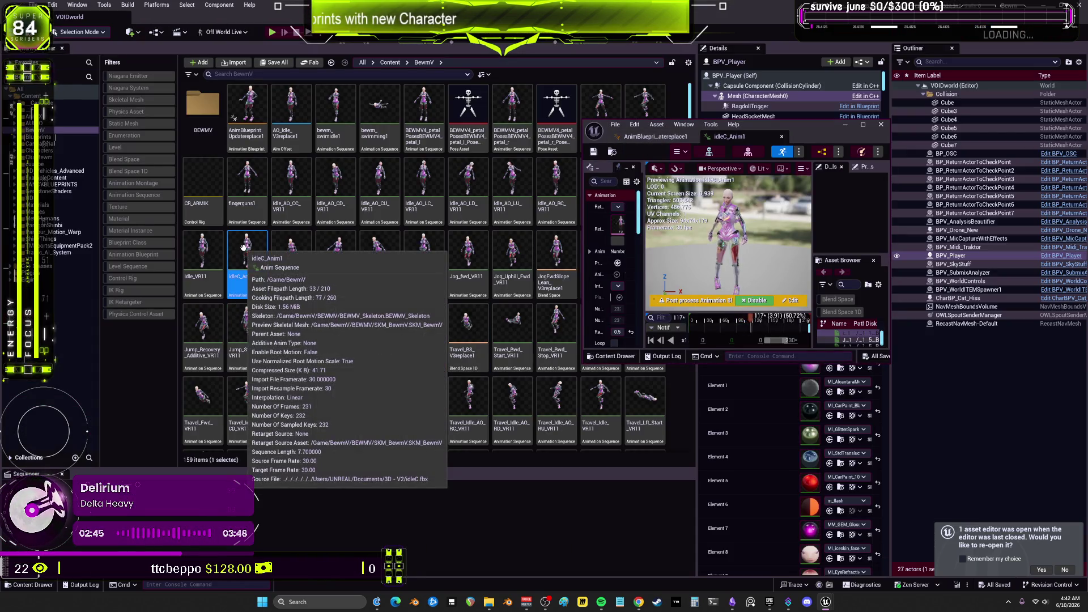
{"action": "right_click", "coordinate": [243, 248]}
{"action": "mouse_move", "coordinate": [321, 275]}
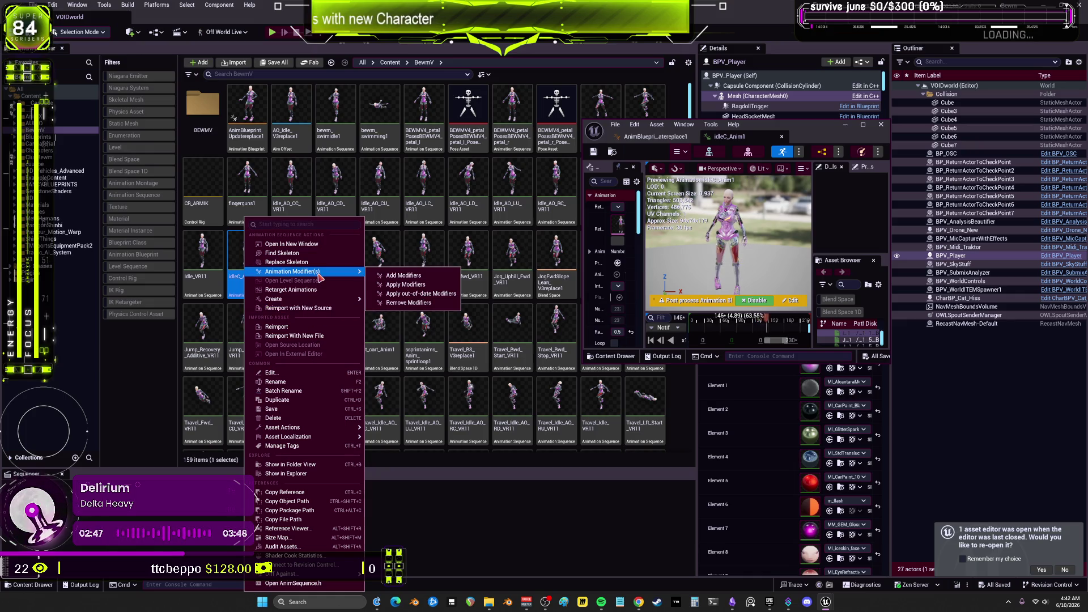
{"action": "mouse_move", "coordinate": [317, 434]}
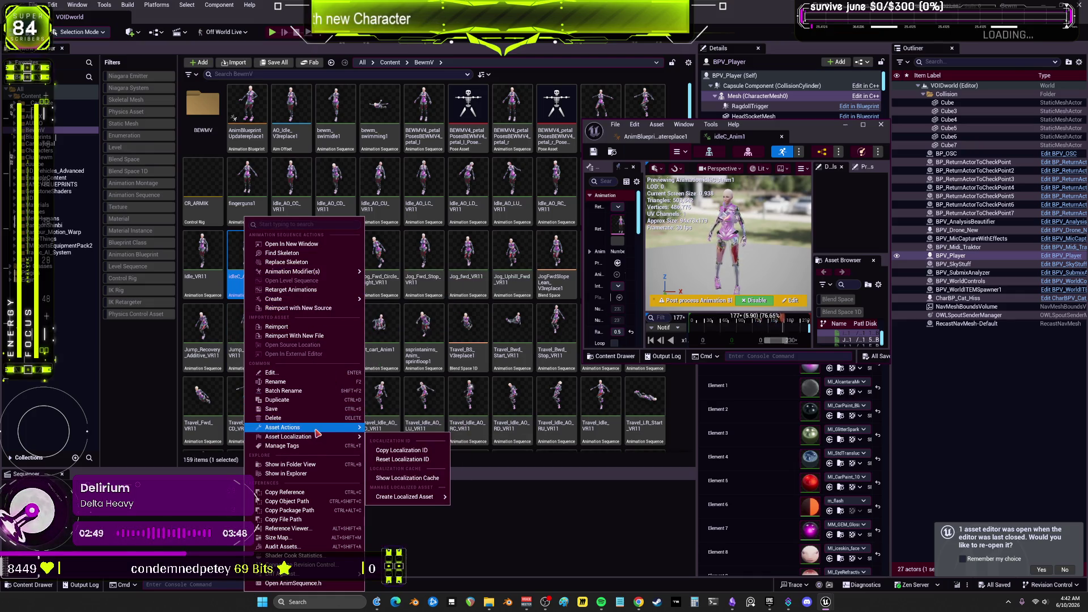
{"action": "mouse_move", "coordinate": [283, 427]}
{"action": "left_click", "coordinate": [405, 492]}
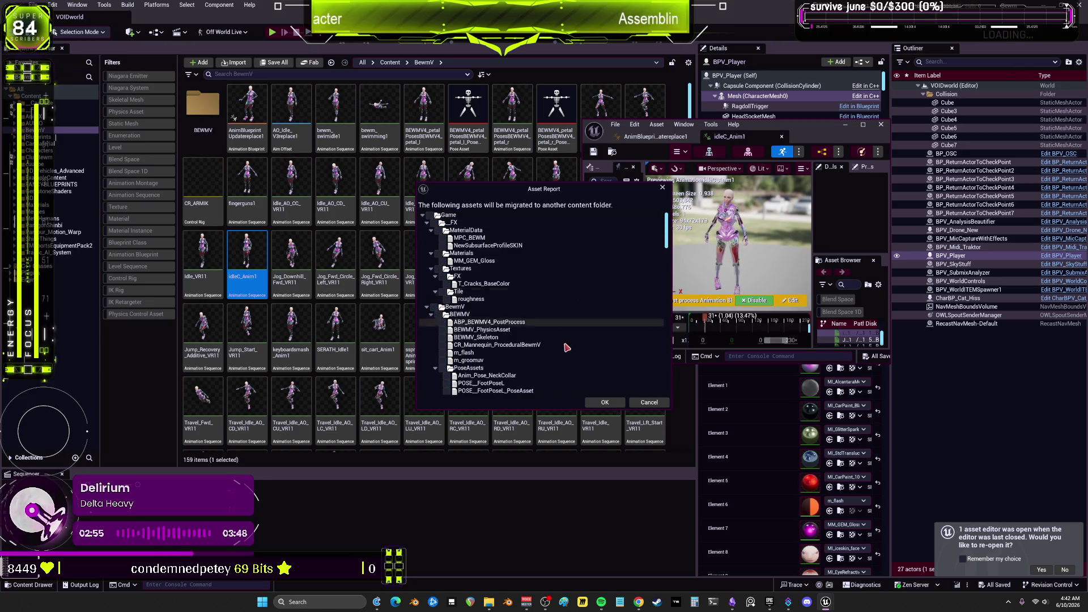
{"action": "scroll", "coordinate": [557, 345], "scroll_direction": "down", "scroll_amount": 3}
{"action": "scroll", "coordinate": [558, 345], "scroll_direction": "down", "scroll_amount": 10}
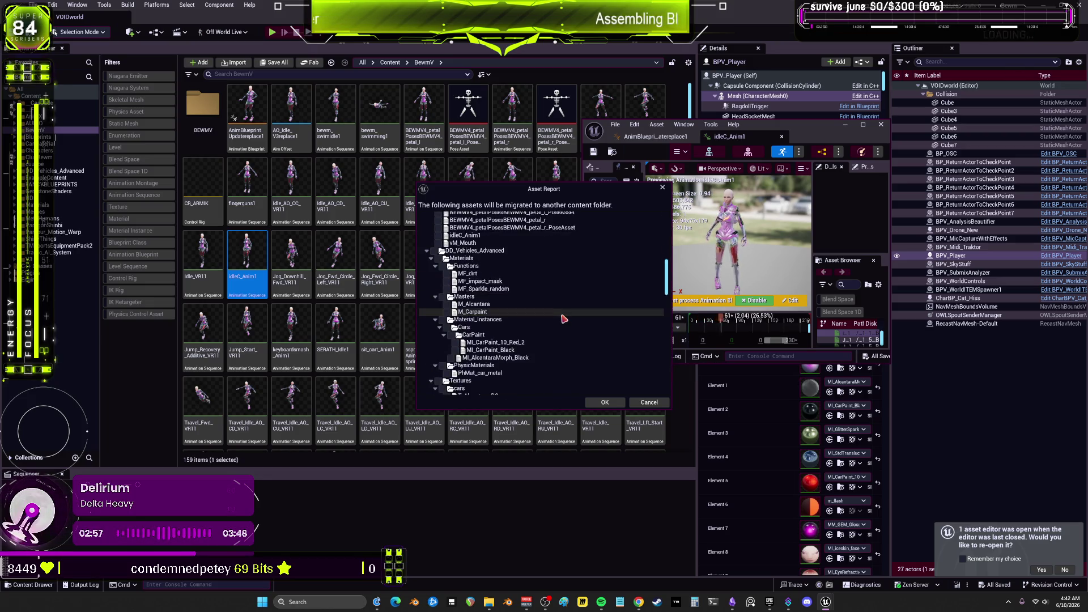
{"action": "left_click", "coordinate": [465, 236]}
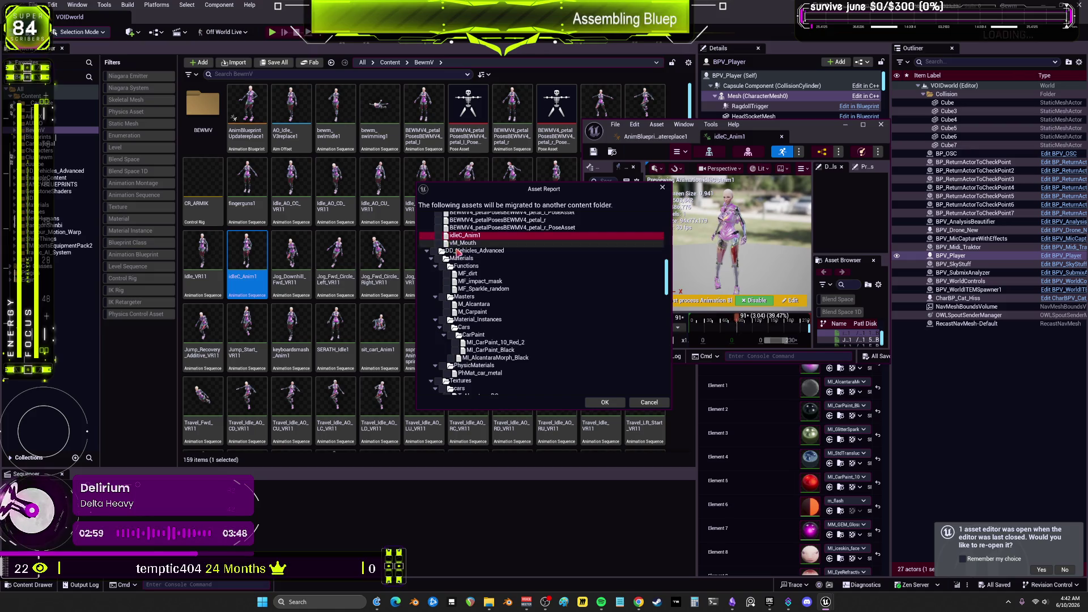
{"action": "left_click", "coordinate": [605, 403]}
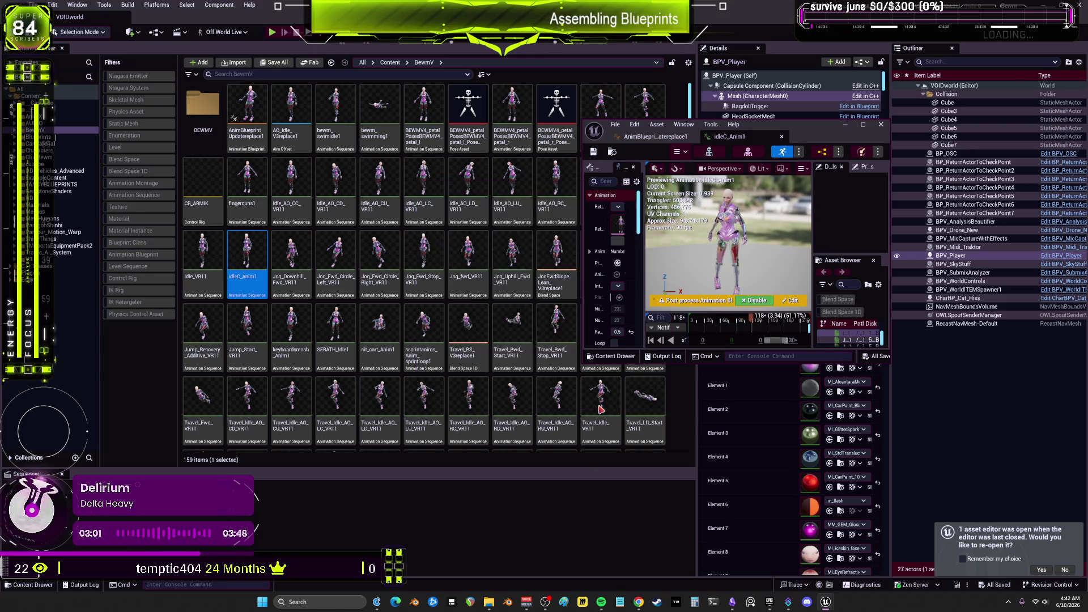
Pick the aaaaaaaaa project's Content folder as the migration destination
{"action": "left_click", "coordinate": [125, 23]}
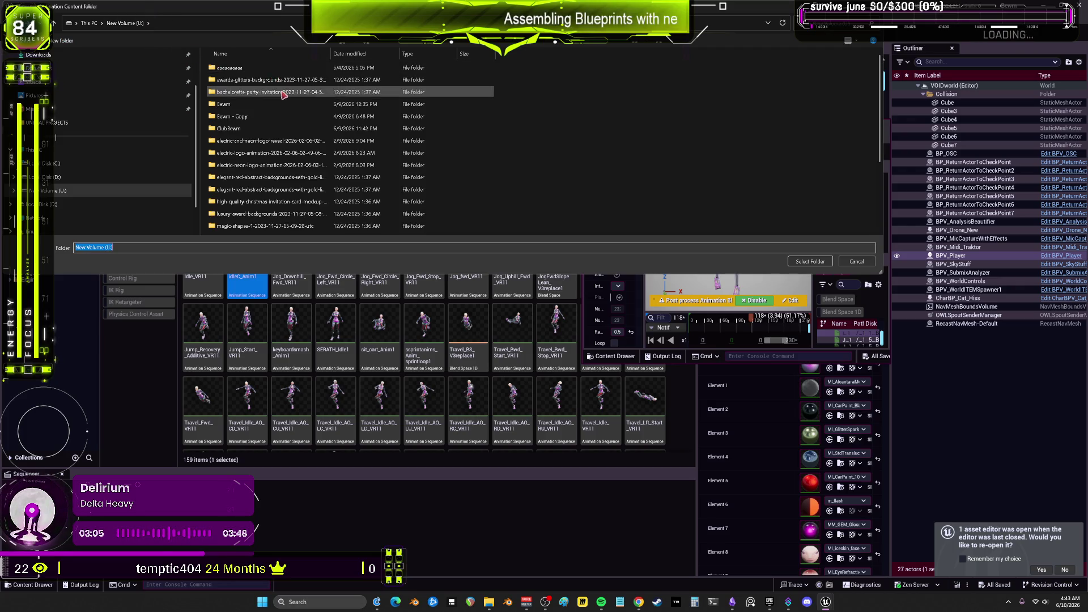
{"action": "double_click", "coordinate": [272, 69]}
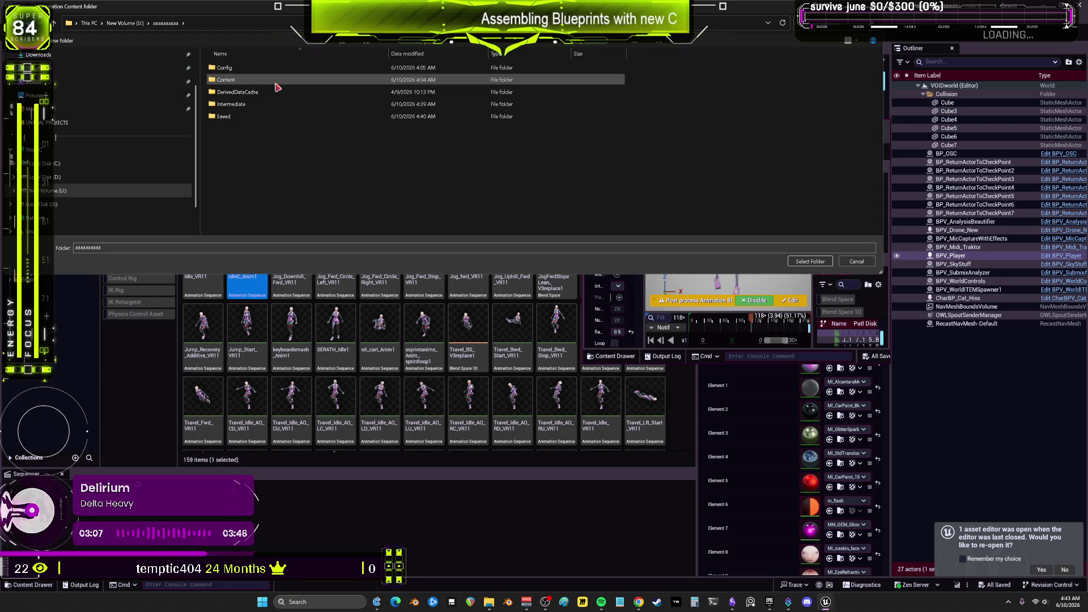
{"action": "double_click", "coordinate": [276, 82]}
{"action": "left_click", "coordinate": [810, 261]}
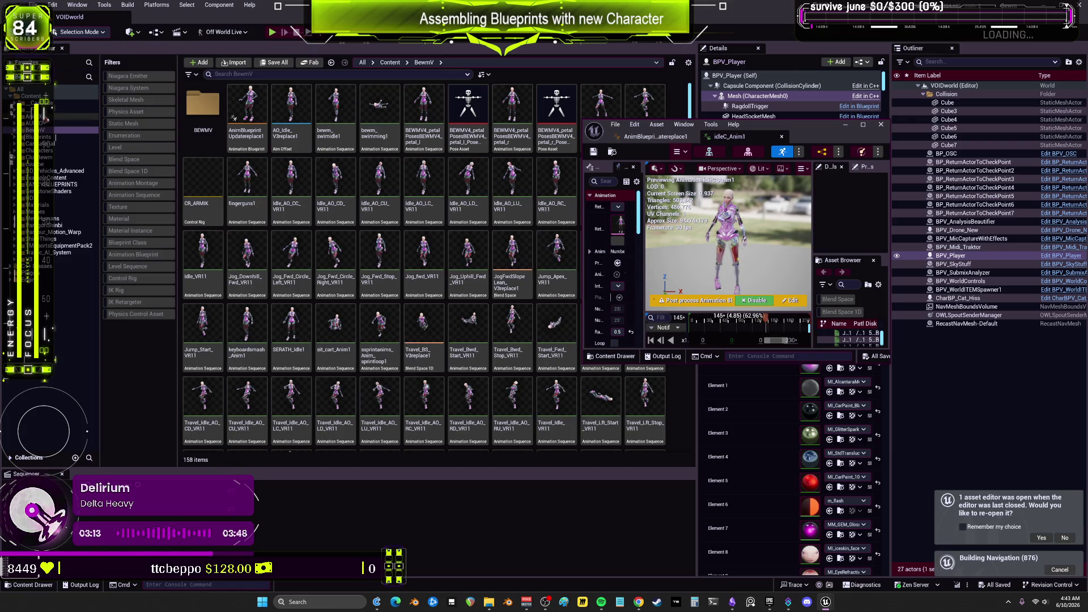
{"action": "left_click", "coordinate": [390, 62]}
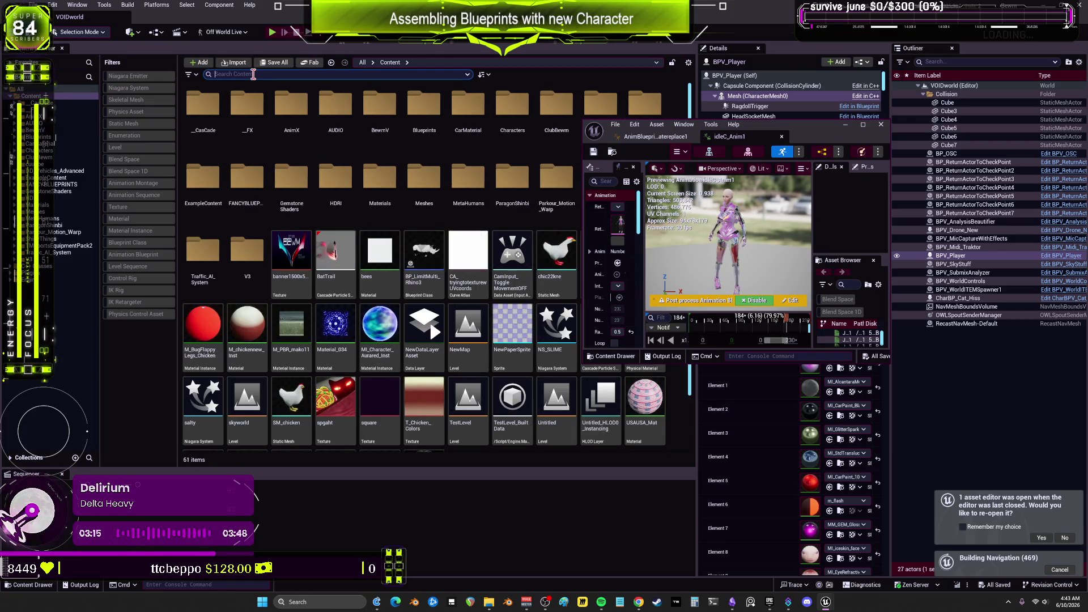
Search 'bottle', open BP_Bottle, and locate its Bottle component's static mesh asset
{"action": "type", "text": "bottle"}
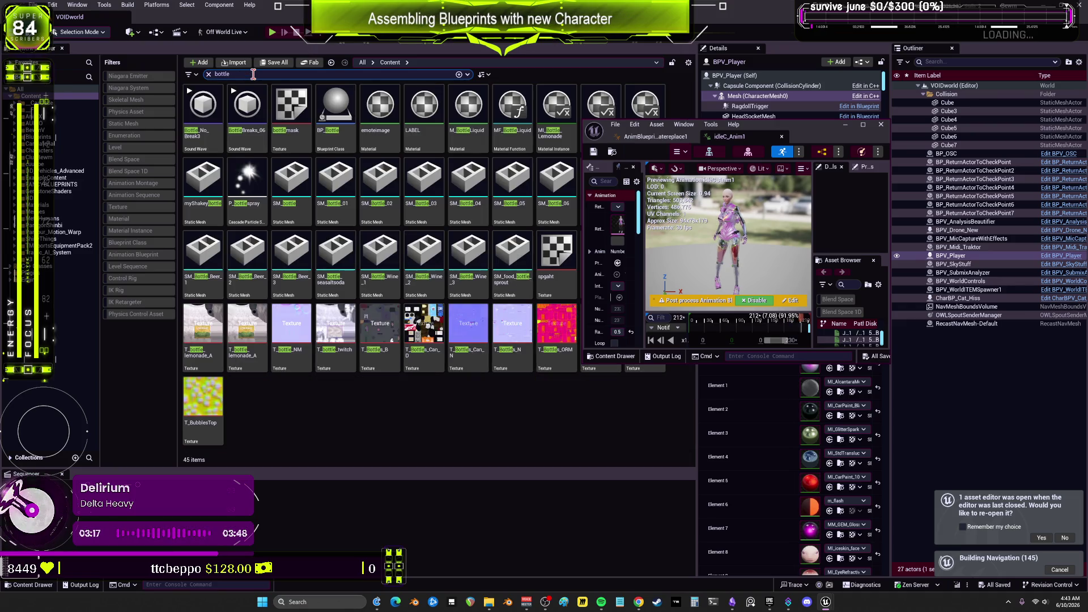
{"action": "left_click", "coordinate": [336, 104]}
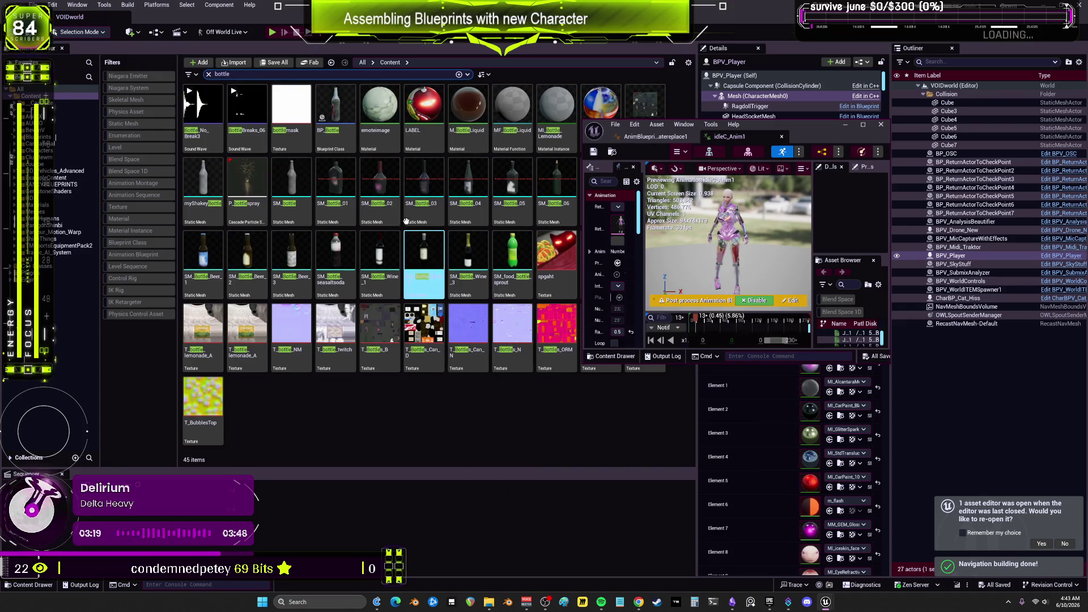
{"action": "double_click", "coordinate": [336, 104]}
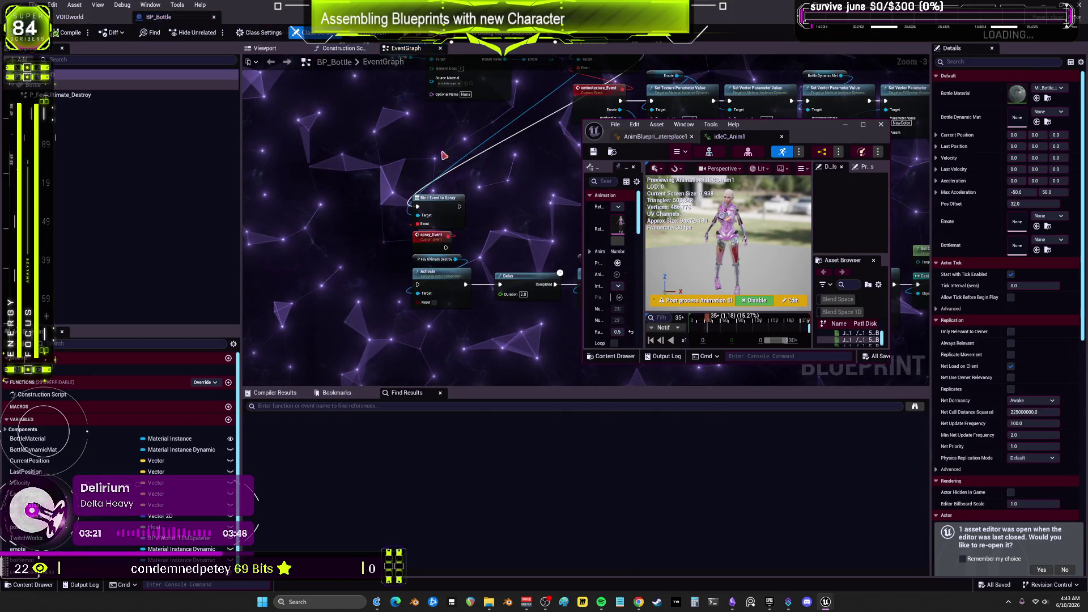
{"action": "left_click", "coordinate": [113, 84]}
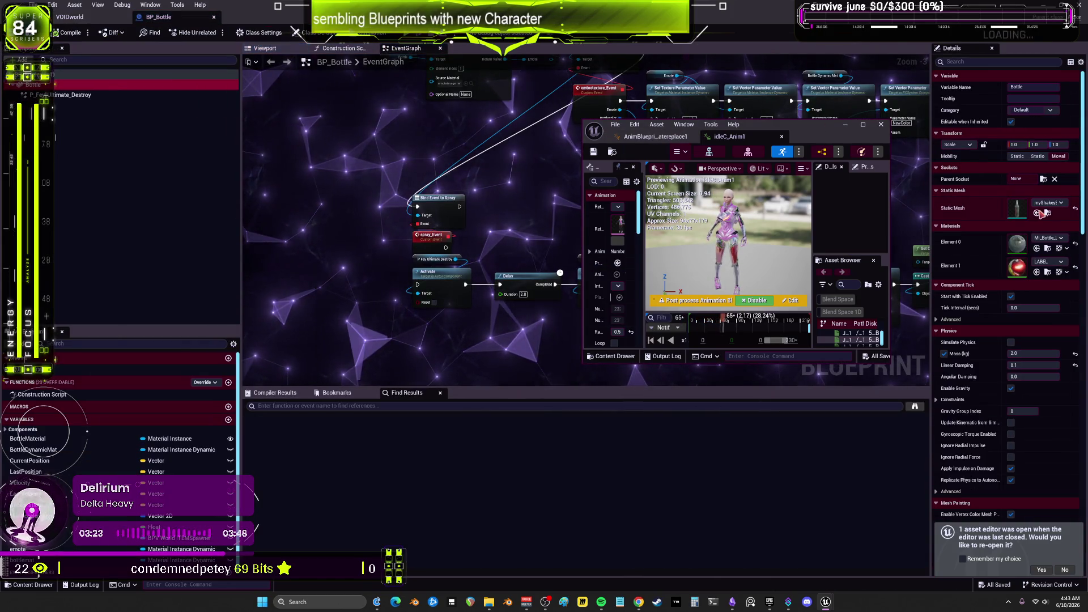
{"action": "left_click", "coordinate": [1049, 214]}
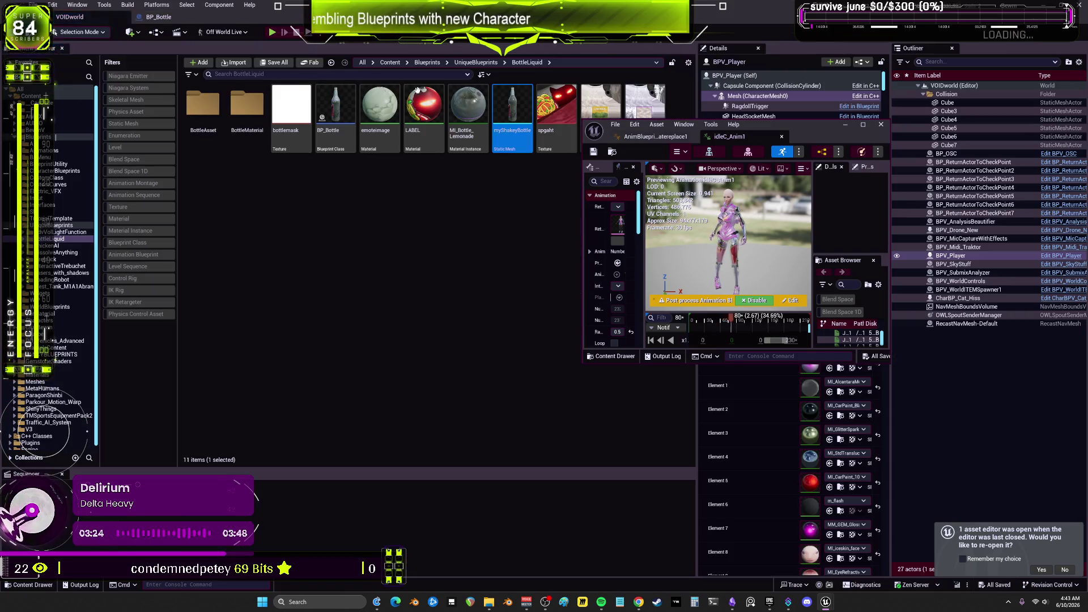
Migrate the myShakey mesh and its dependencies into the destination project's Content folder
{"action": "right_click", "coordinate": [510, 110]}
{"action": "mouse_move", "coordinate": [567, 291]}
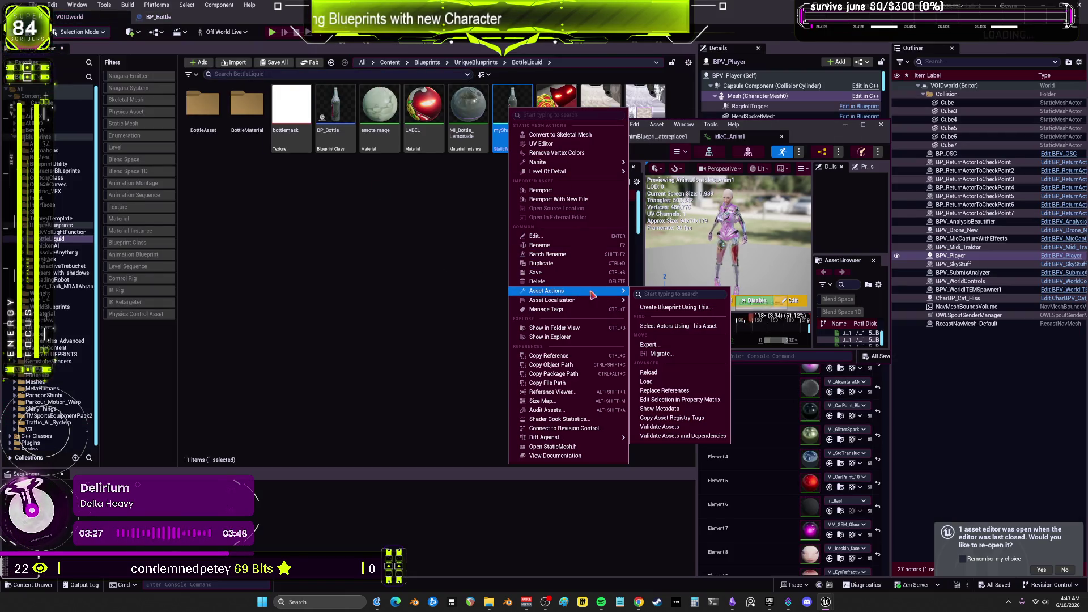
{"action": "left_click", "coordinate": [672, 361]}
{"action": "left_click", "coordinate": [605, 402]}
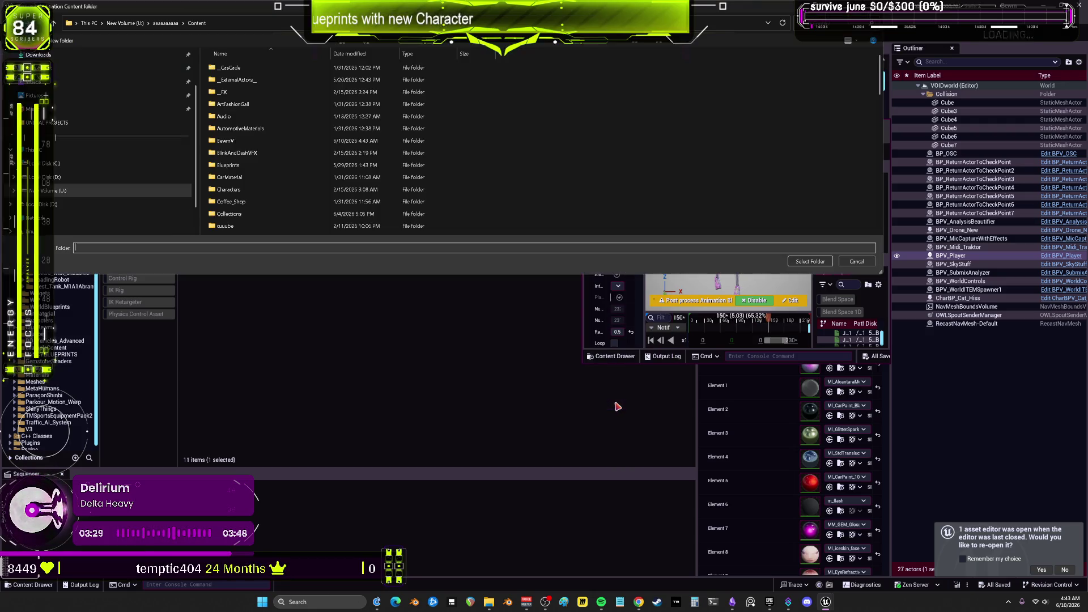
{"action": "left_click", "coordinate": [799, 262]}
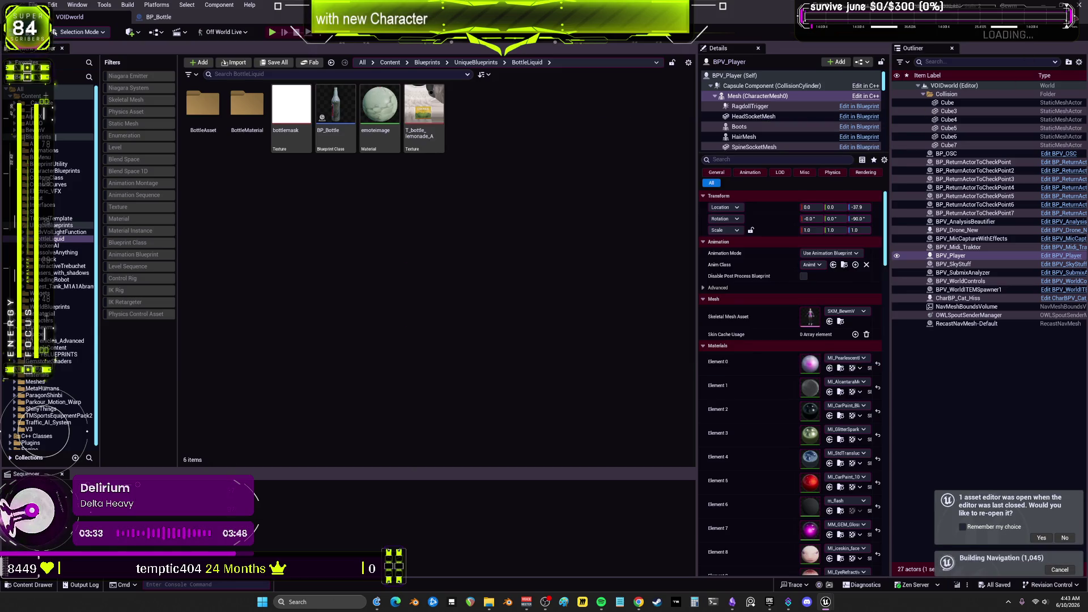
{"action": "key", "text": "alt+Tab"}
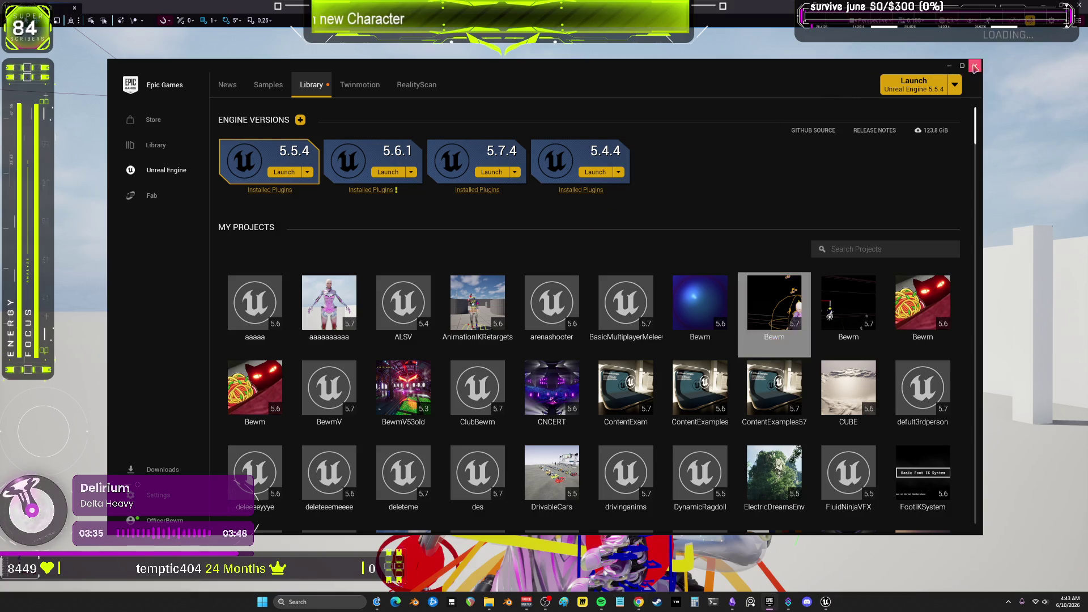
Hide the launcher, tilt the other editor's view upward, and exit fullscreen with F11
{"action": "left_click", "coordinate": [950, 66]}
{"action": "scroll", "coordinate": [544, 306], "scroll_direction": "down", "scroll_amount": 5}
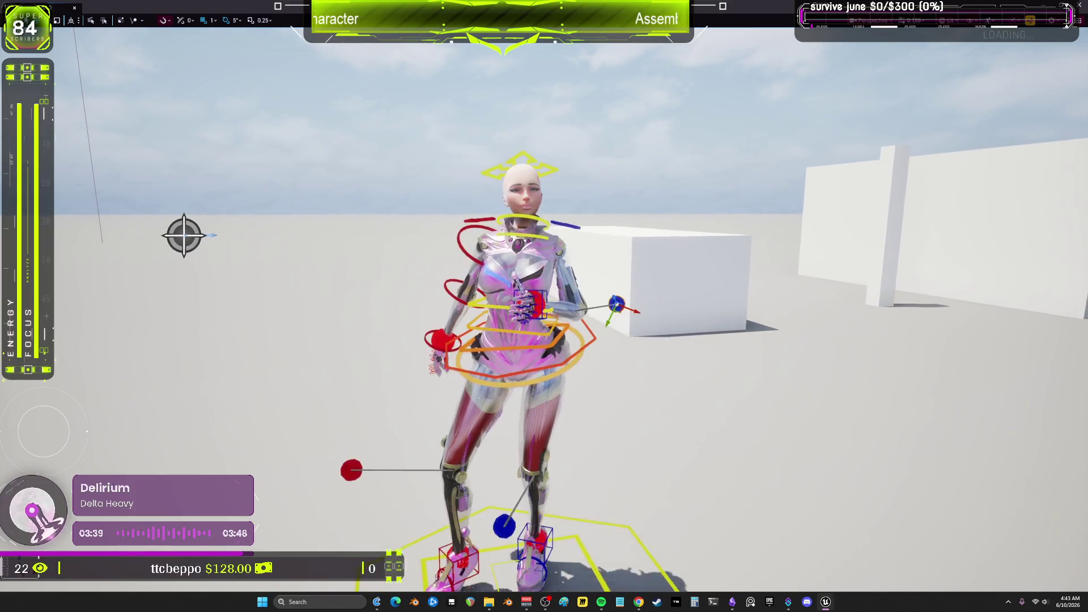
{"action": "left_click_drag", "start_coordinate": [715, 374], "coordinate": [715, 339]}
{"action": "key", "text": "F11"}
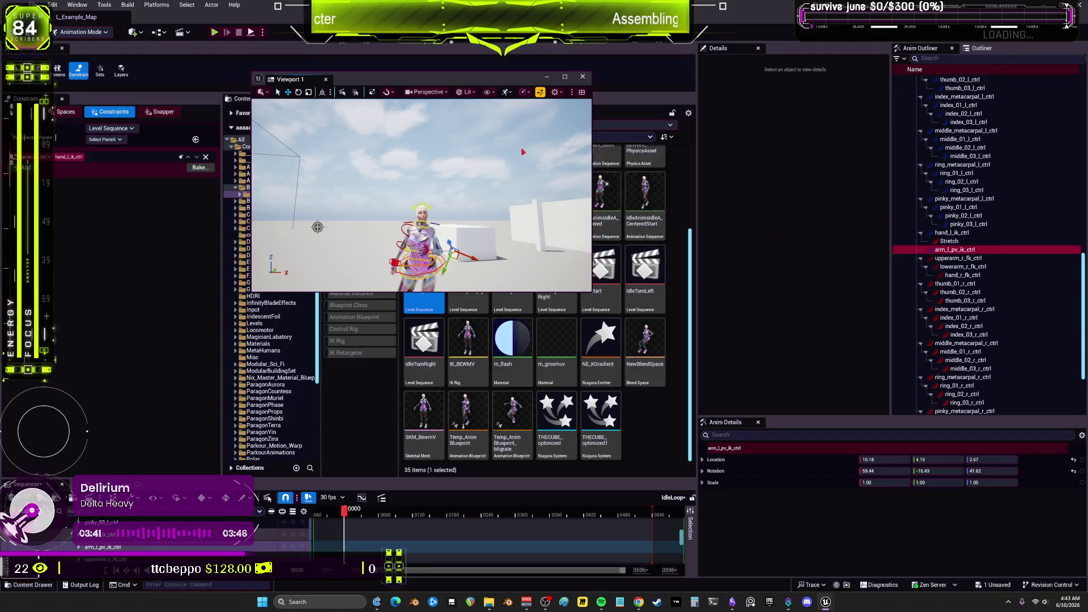
Create a new Level Sequence in the Content Browser, cancelling an accidental SKM_BewmV deletion
{"action": "left_click", "coordinate": [637, 405]}
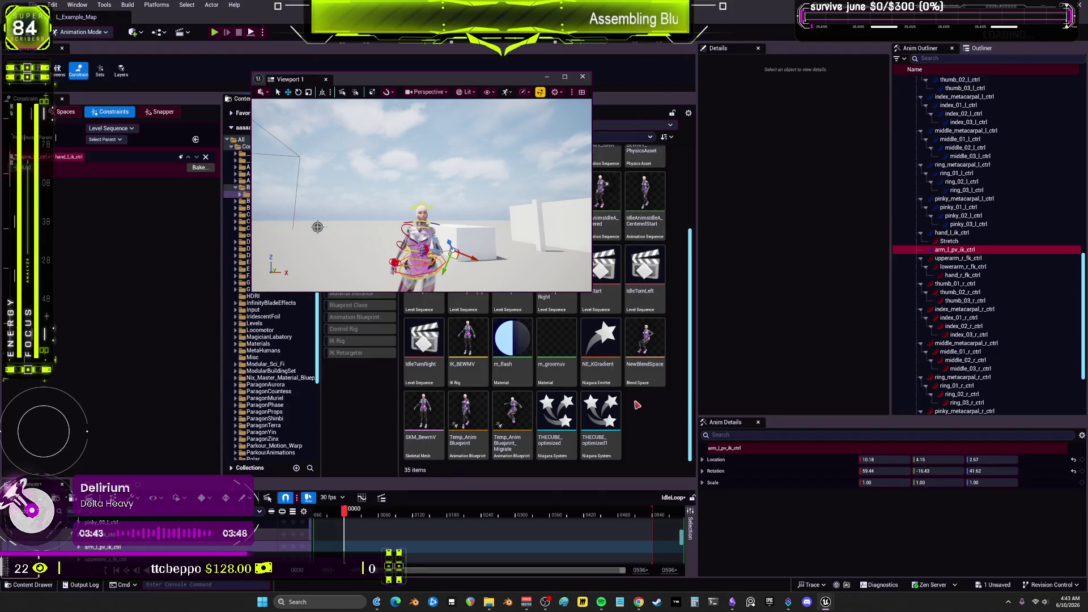
{"action": "right_click", "coordinate": [637, 405]}
{"action": "type", "text": "seq"}
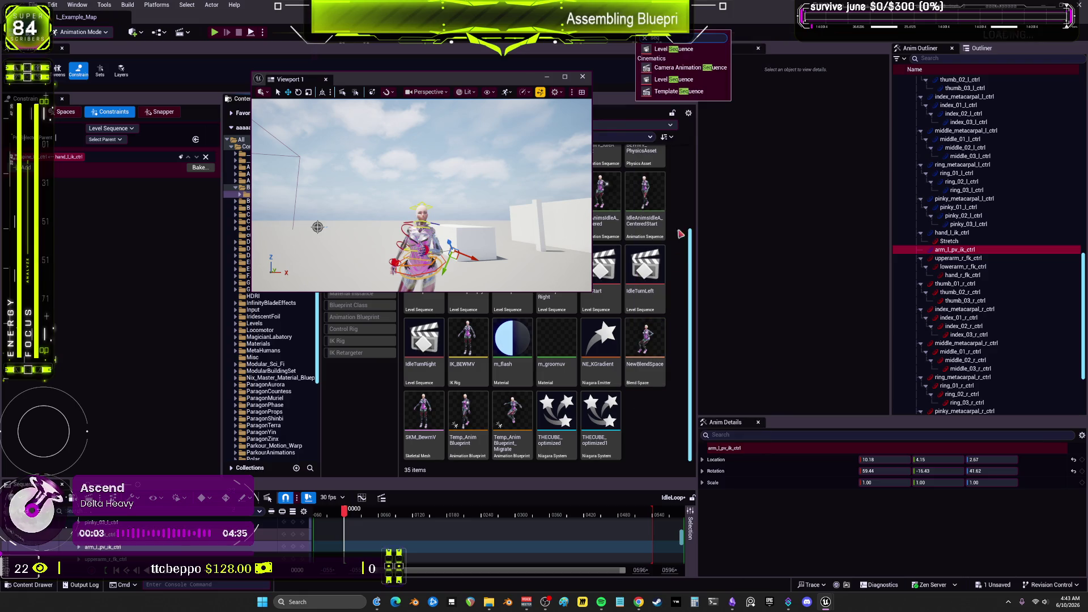
{"action": "left_click", "coordinate": [699, 51]}
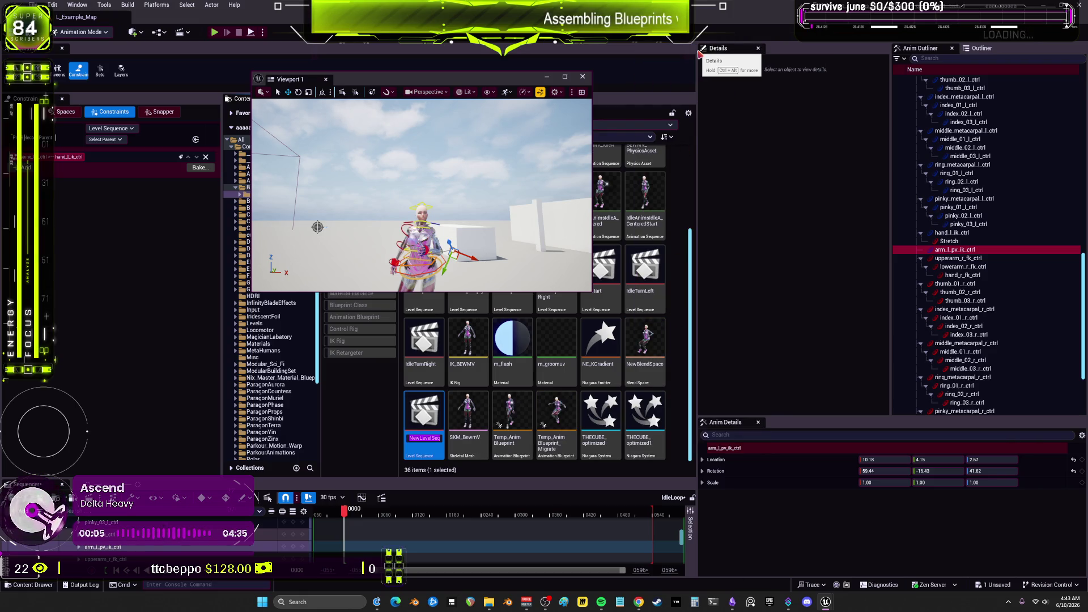
{"action": "key", "text": "Return"}
{"action": "key", "text": "Right"}
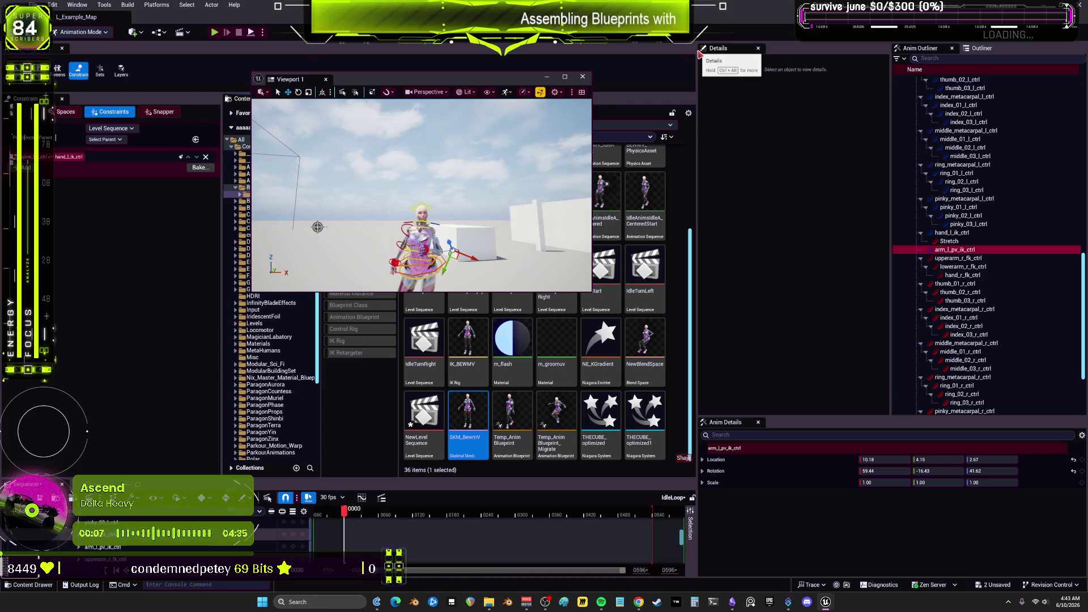
{"action": "key", "text": "Delete"}
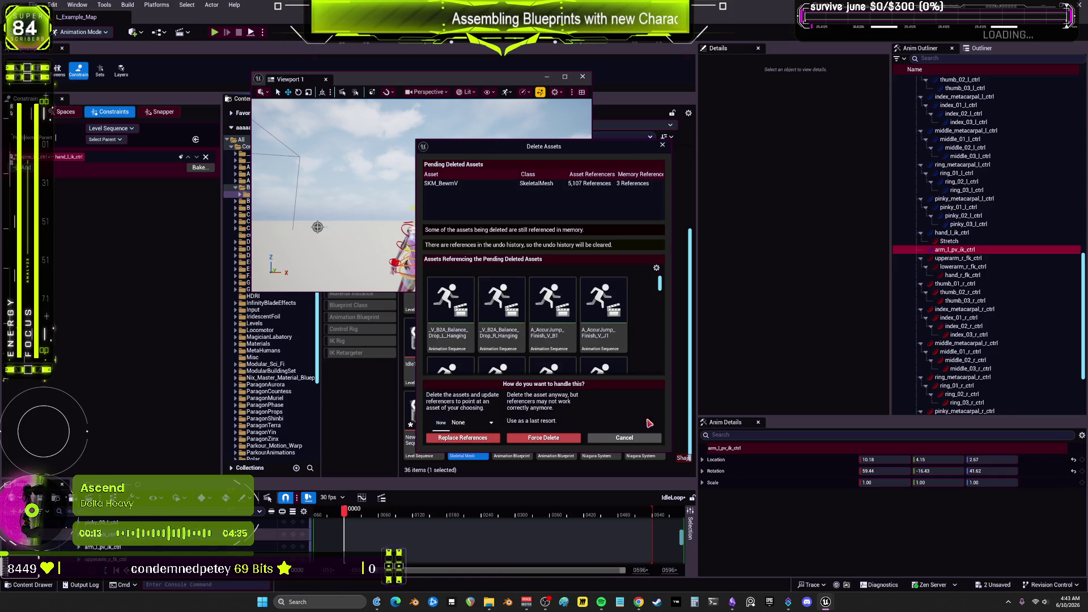
{"action": "left_click", "coordinate": [635, 438]}
Rename the new level sequence to 'Shakeey' and open it in Sequencer
{"action": "left_click", "coordinate": [436, 414]}
{"action": "key", "text": "F2"}
{"action": "type", "text": "Shakeey"}
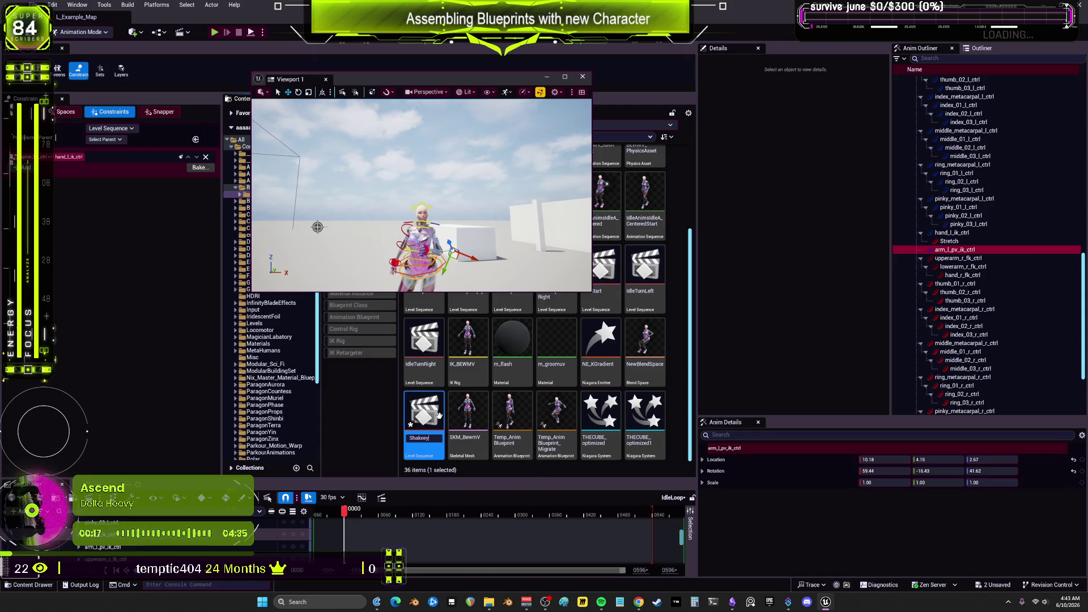
{"action": "key", "text": "Return"}
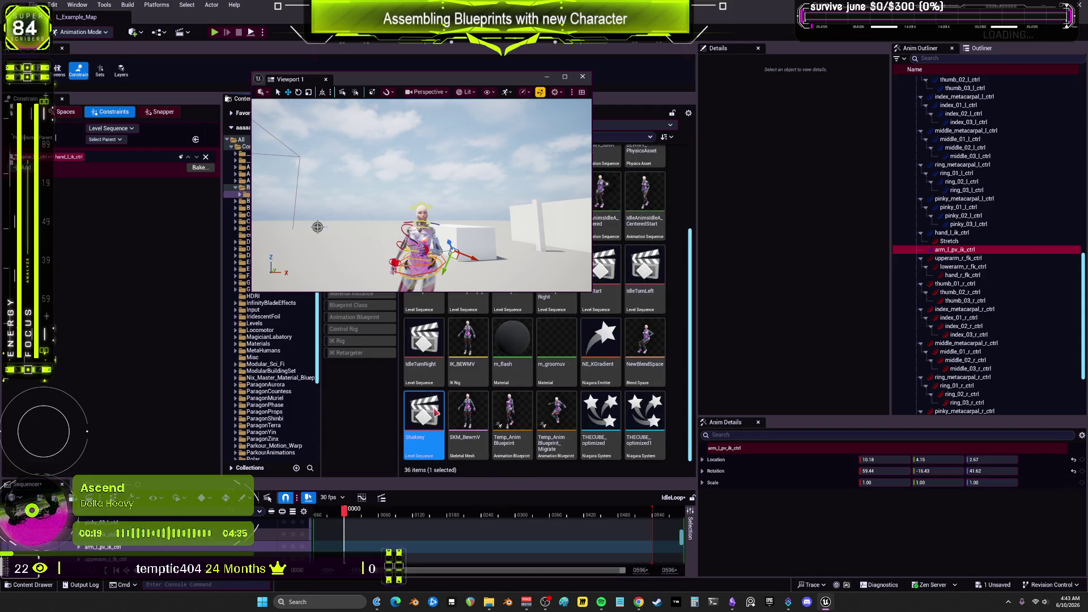
{"action": "double_click", "coordinate": [436, 414]}
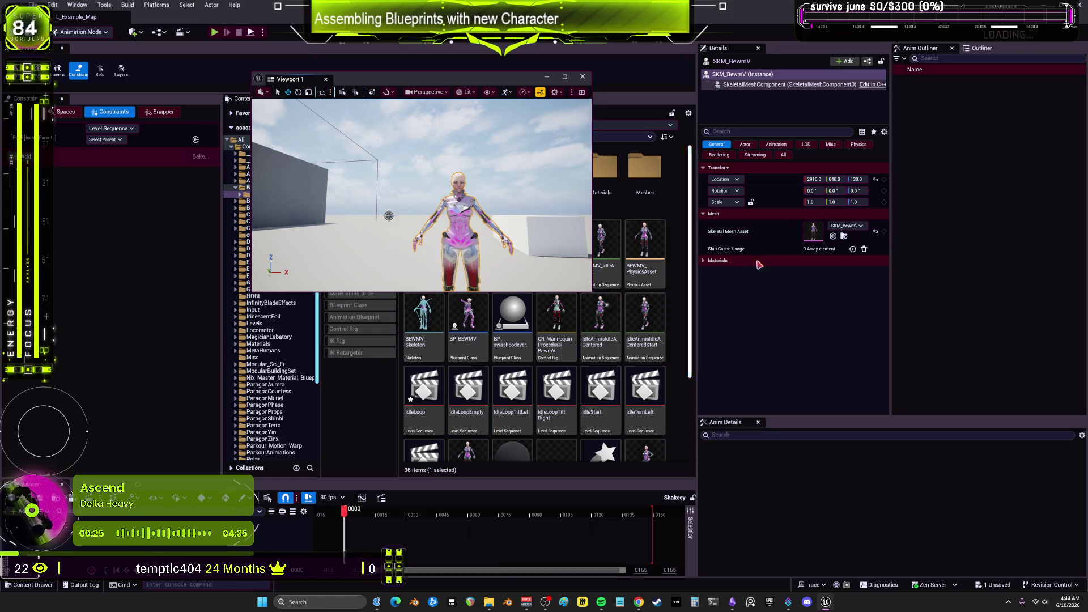
{"action": "left_click", "coordinate": [982, 49]}
Add SKM_BewmV to Sequencer with an Animation track playing idleC_Anim1
{"action": "mouse_move", "coordinate": [952, 335]}
{"action": "left_mouse_down"}
{"action": "mouse_move", "coordinate": [737, 430]}
{"action": "mouse_move", "coordinate": [208, 548]}
{"action": "mouse_move", "coordinate": [170, 533]}
{"action": "left_mouse_up"}
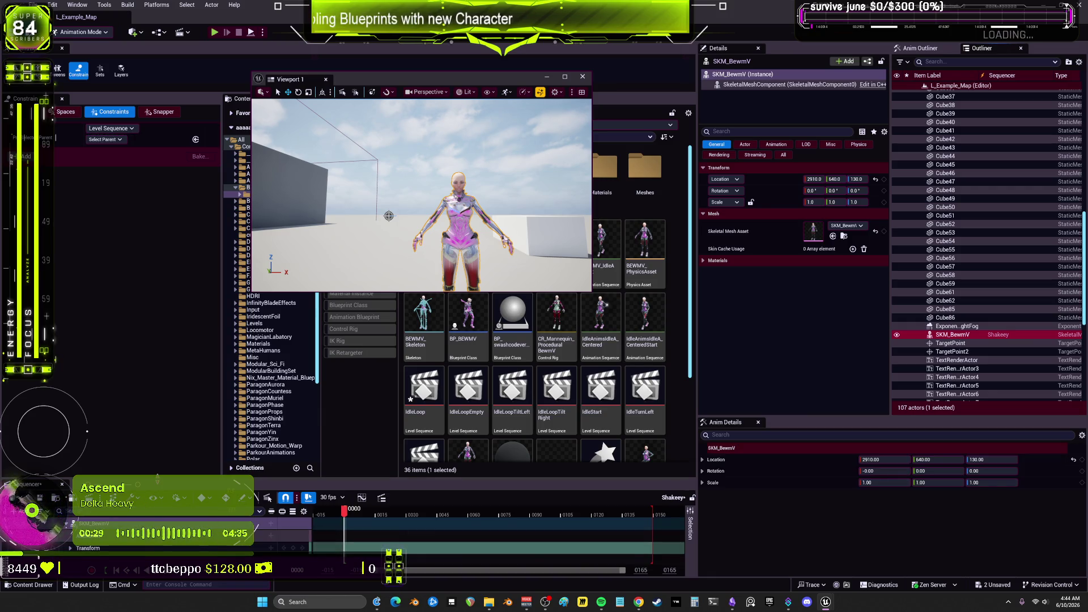
{"action": "left_click", "coordinate": [149, 426]}
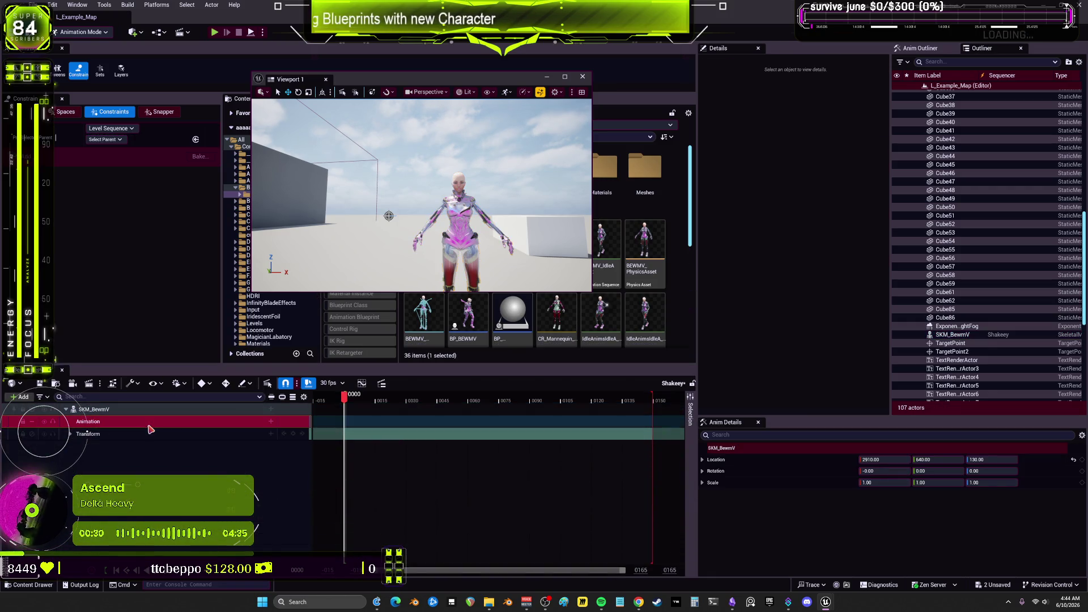
{"action": "left_click", "coordinate": [272, 424]}
{"action": "type", "text": "ec"}
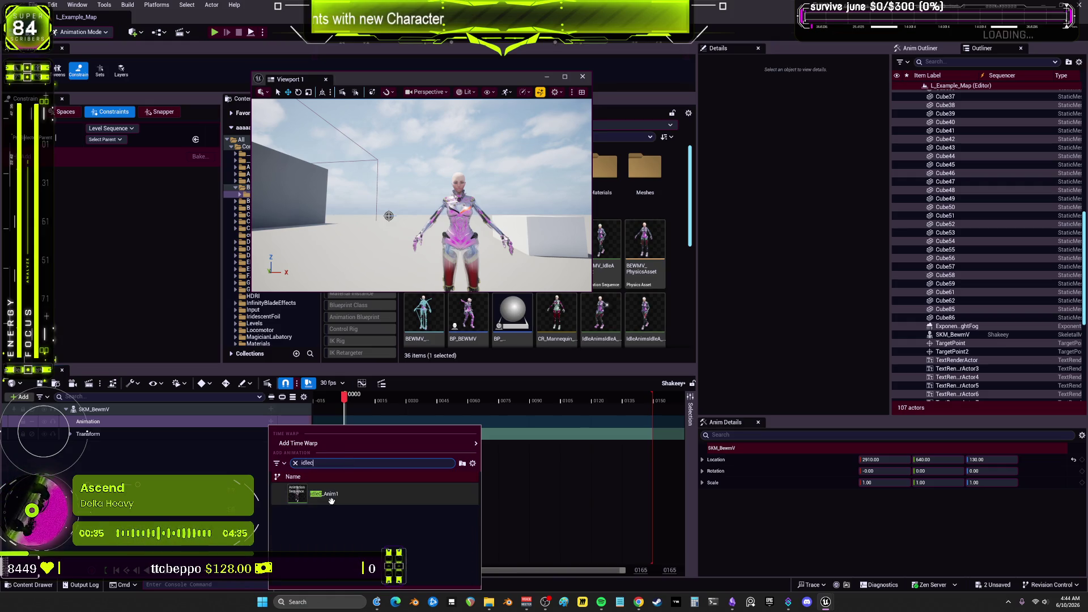
{"action": "left_click", "coordinate": [317, 494]}
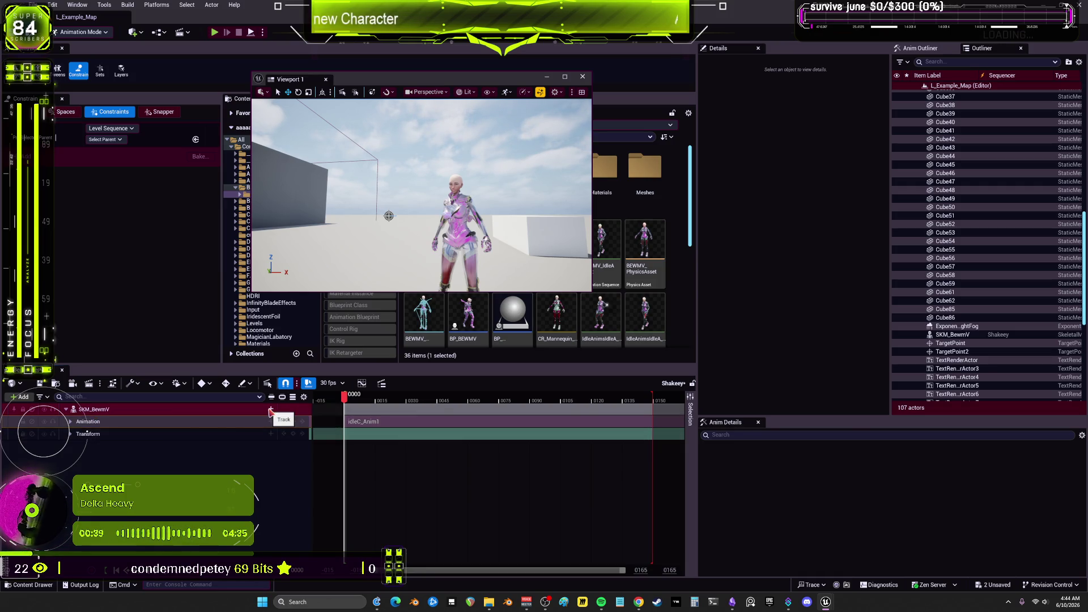
Select the SKM_BewmV track and bring up its context options
{"action": "right_click", "coordinate": [210, 425]}
{"action": "left_click", "coordinate": [159, 413]}
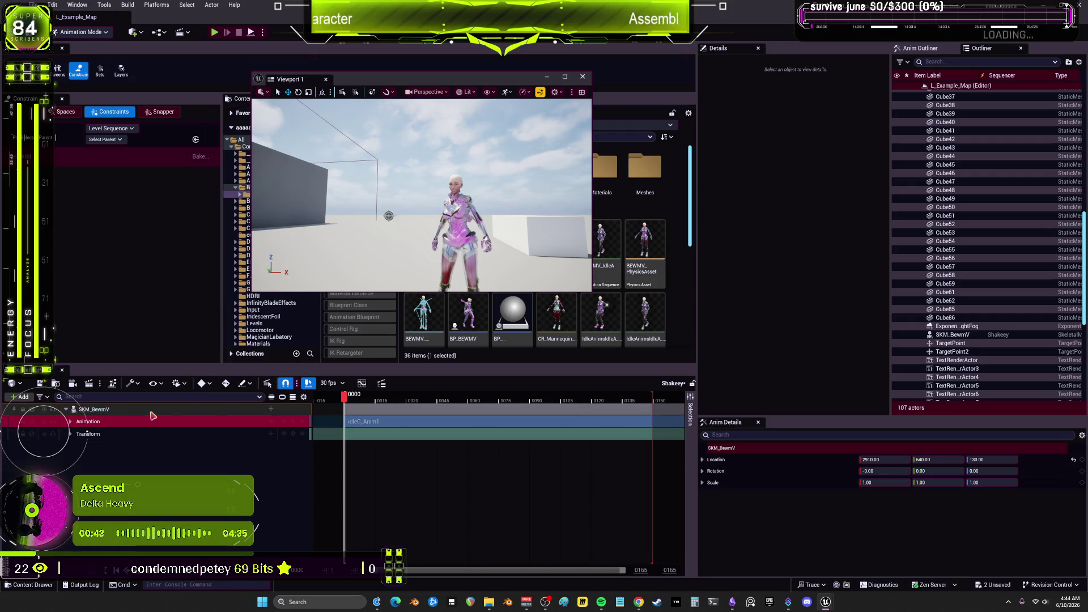
{"action": "right_click", "coordinate": [153, 414]}
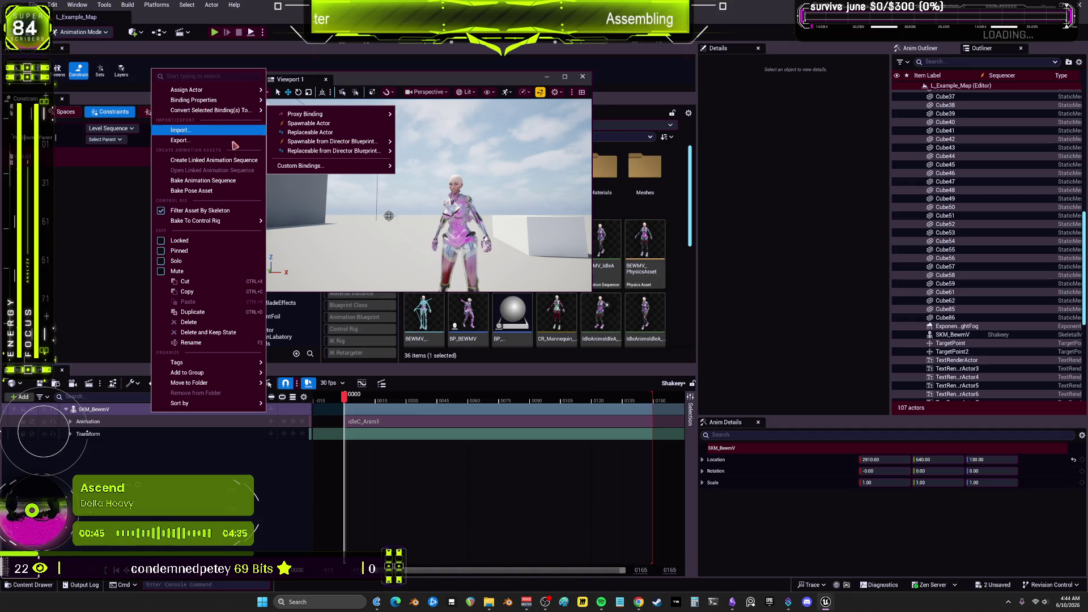
Bake the animation to control rig without exporting morph targets or material curves
{"action": "mouse_move", "coordinate": [238, 220]}
{"action": "left_click", "coordinate": [301, 237]}
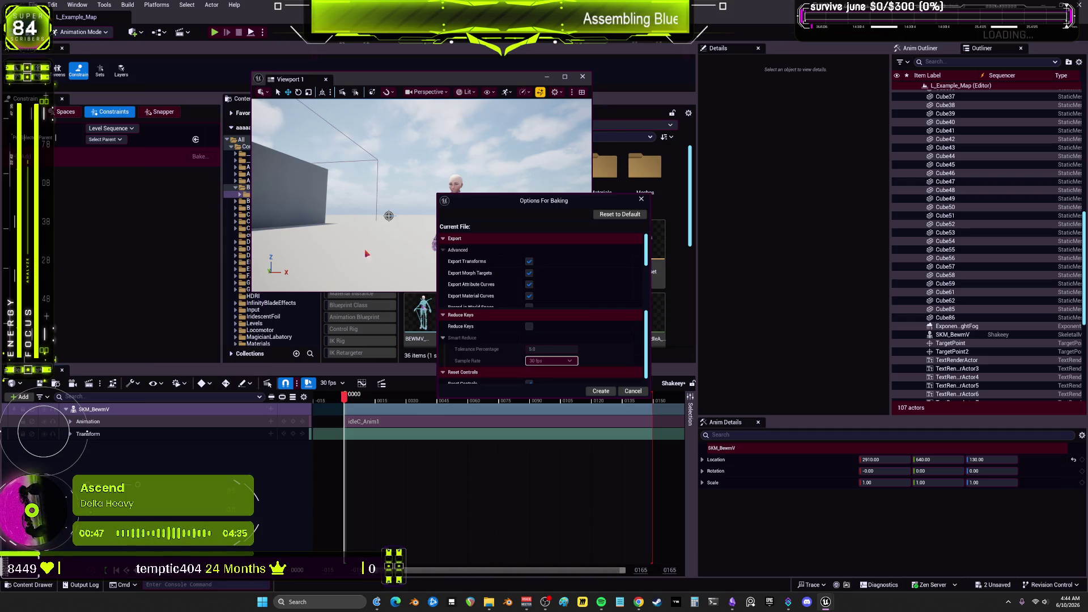
{"action": "left_click", "coordinate": [529, 273]}
{"action": "left_click", "coordinate": [529, 295]}
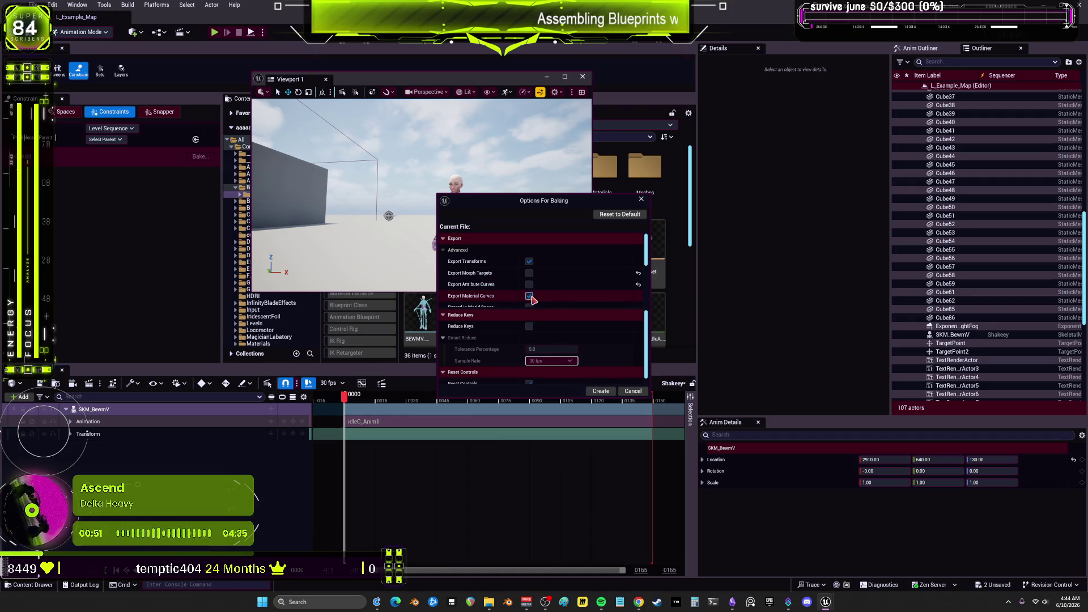
{"action": "left_click", "coordinate": [599, 392]}
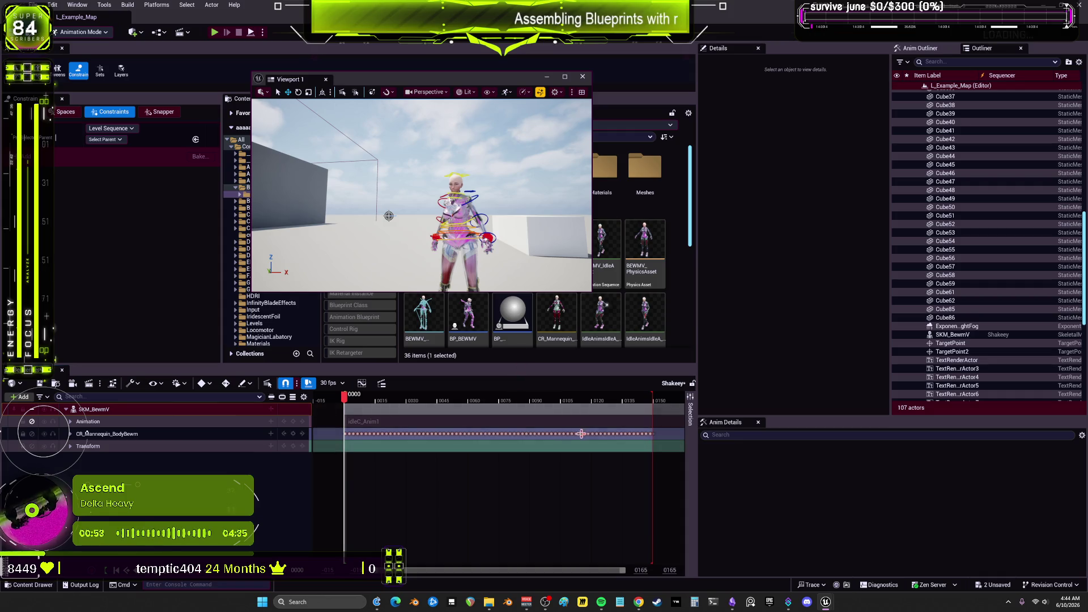
Delete the original Animation track and scrub to preview the baked keys
{"action": "left_click", "coordinate": [133, 424]}
{"action": "key", "text": "Delete"}
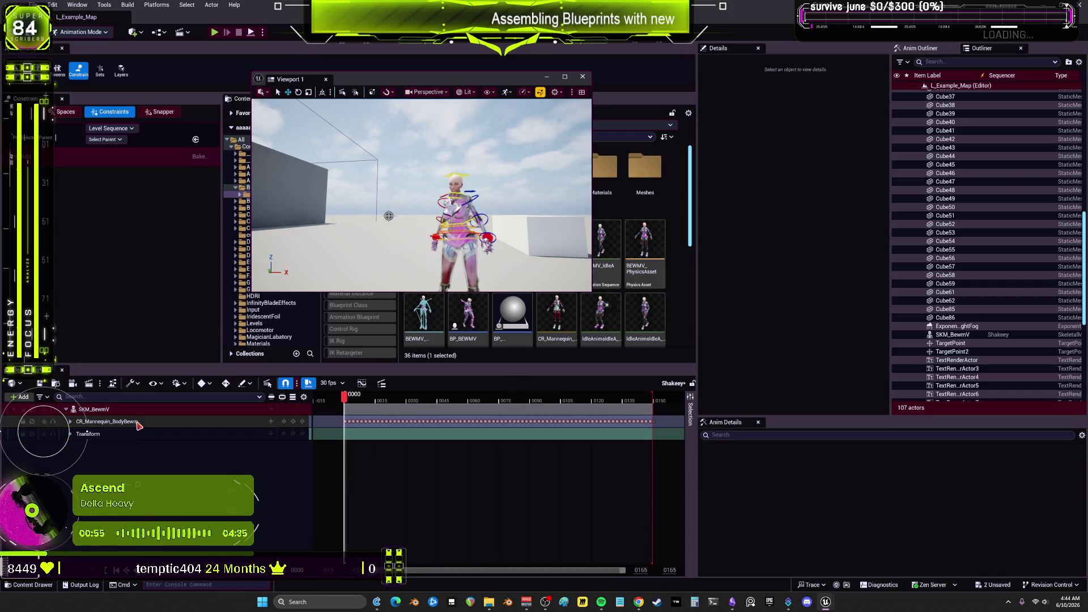
{"action": "mouse_move", "coordinate": [359, 407]}
{"action": "left_mouse_down"}
{"action": "mouse_move", "coordinate": [658, 407]}
{"action": "mouse_move", "coordinate": [400, 409]}
{"action": "mouse_move", "coordinate": [365, 416]}
{"action": "mouse_move", "coordinate": [653, 423]}
{"action": "mouse_move", "coordinate": [347, 433]}
{"action": "left_mouse_up"}
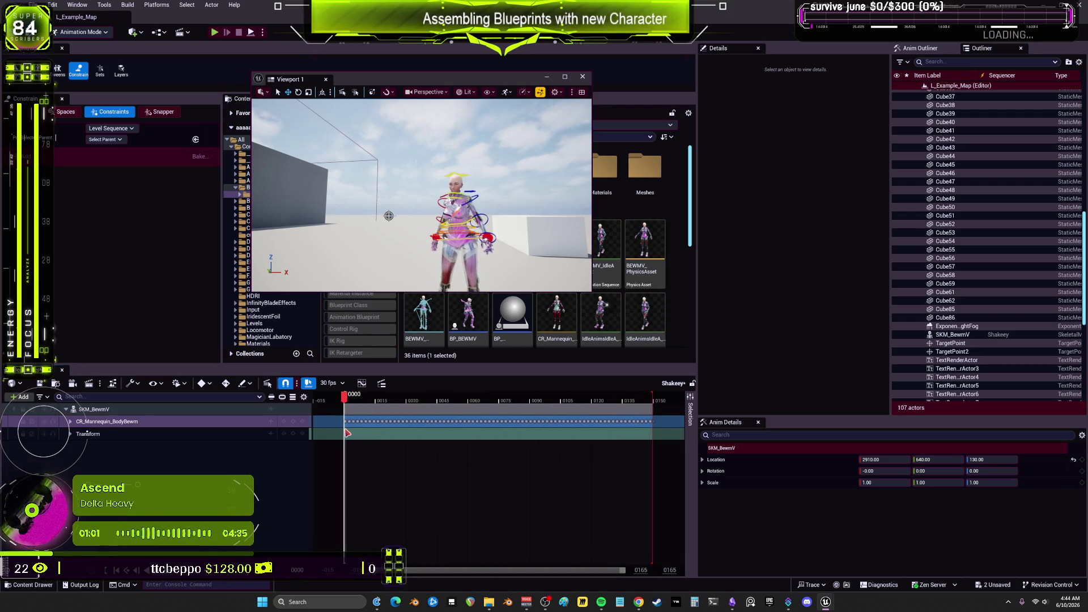
Add an Additive layer to the CR_Mannequin_BodyBewm track and select the new layer
{"action": "right_click", "coordinate": [158, 424]}
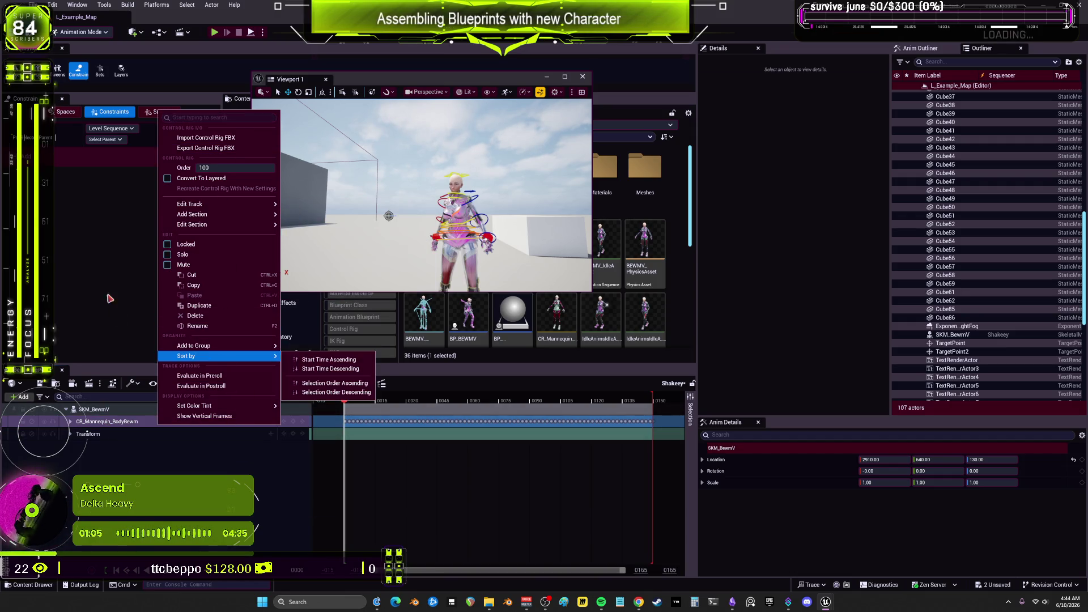
{"action": "left_click", "coordinate": [69, 426]}
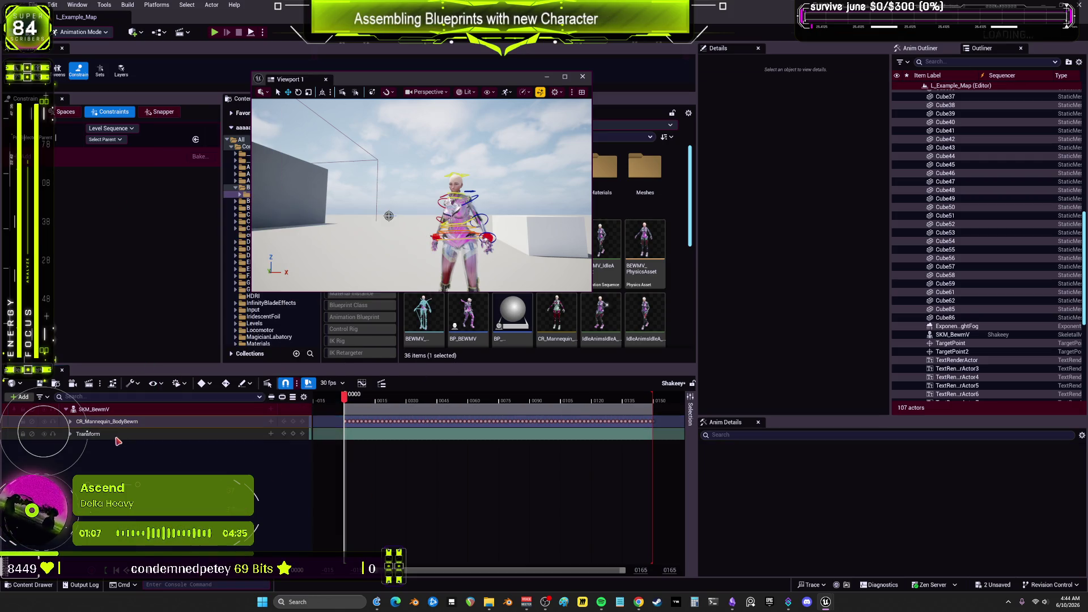
{"action": "left_click", "coordinate": [271, 421]}
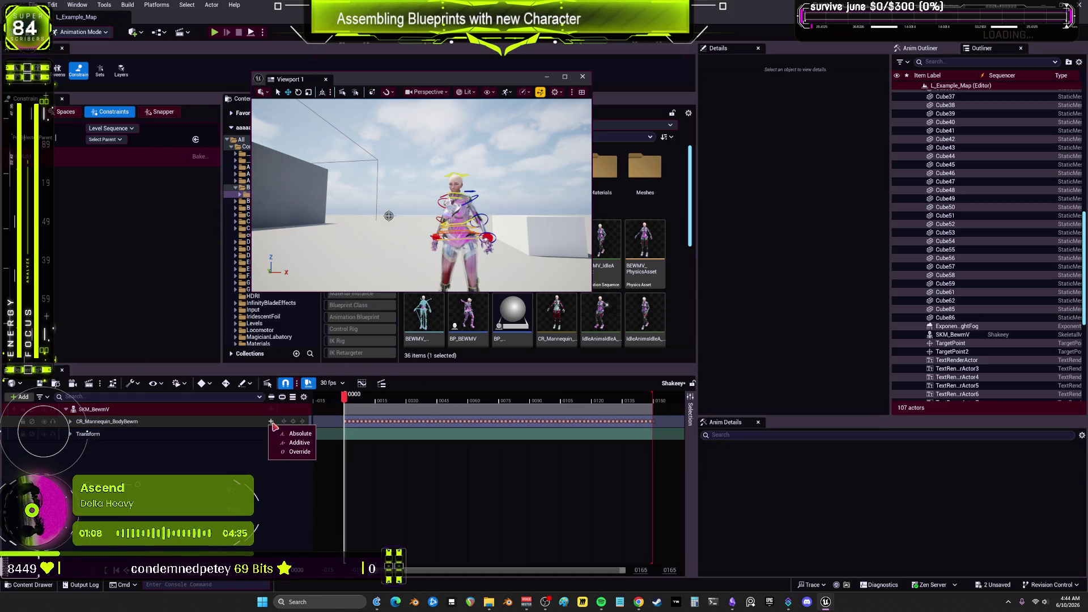
{"action": "left_click", "coordinate": [306, 447]}
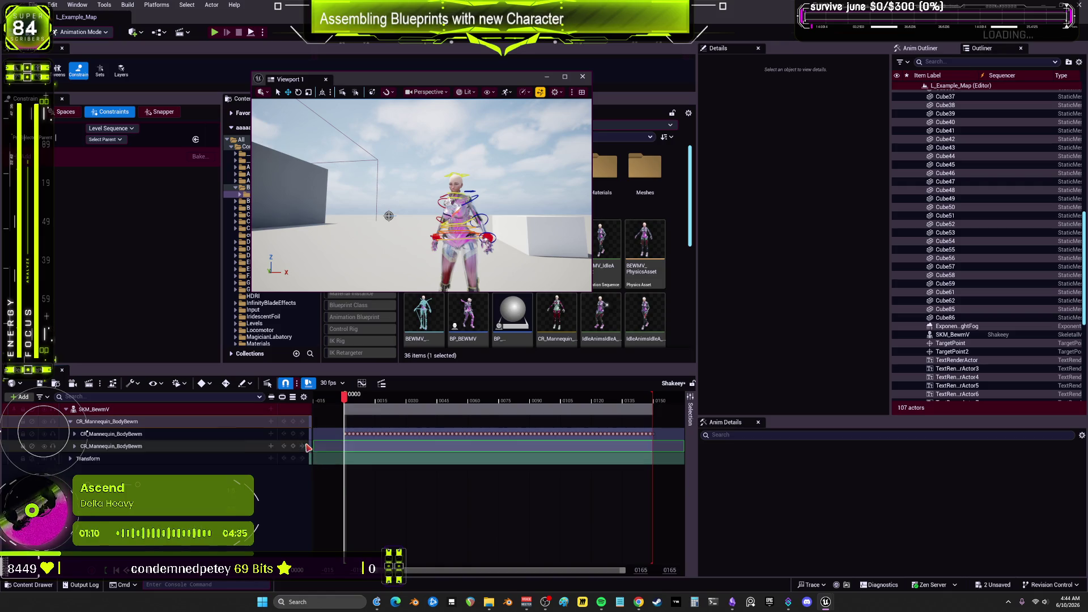
{"action": "left_click", "coordinate": [103, 446]}
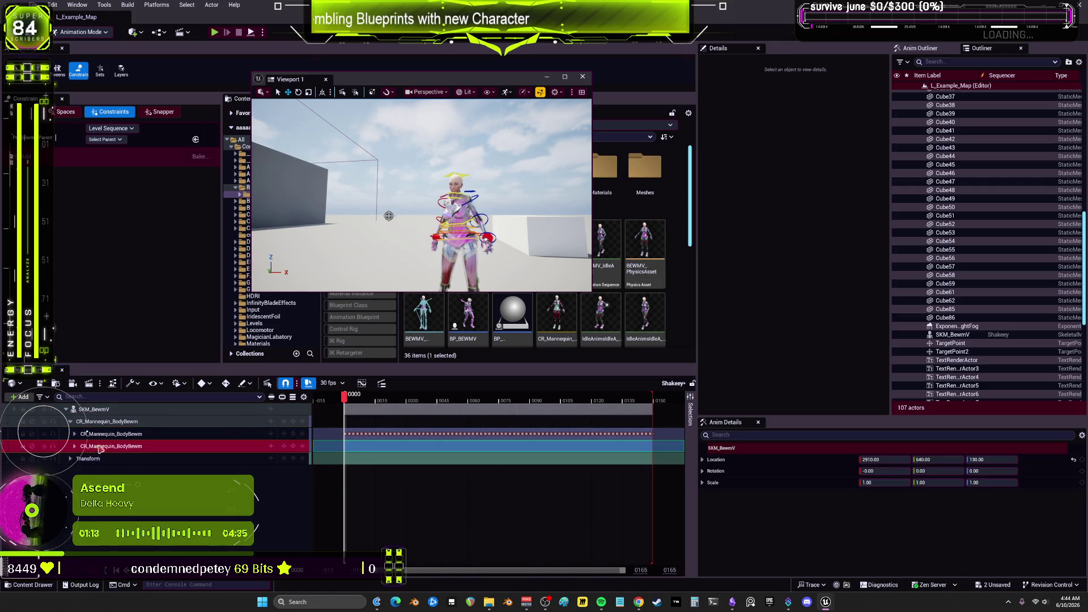
{"action": "left_click_drag", "start_coordinate": [397, 79], "coordinate": [630, 154]}
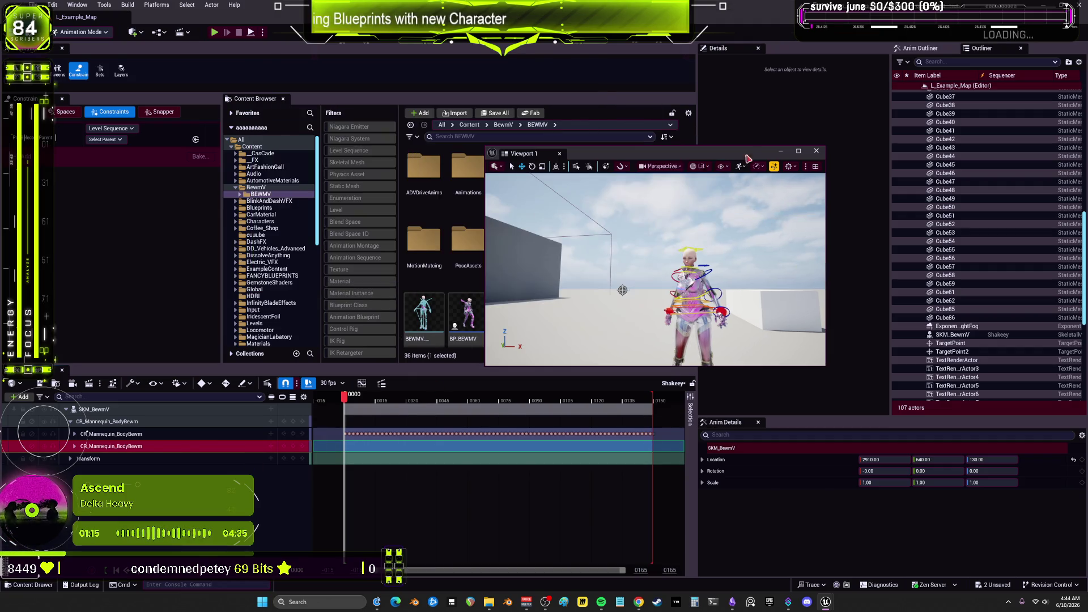
Search Content for 'bott' and drag myShakeyBottle into Sequencer as a spawnable
{"action": "left_click", "coordinate": [470, 137]}
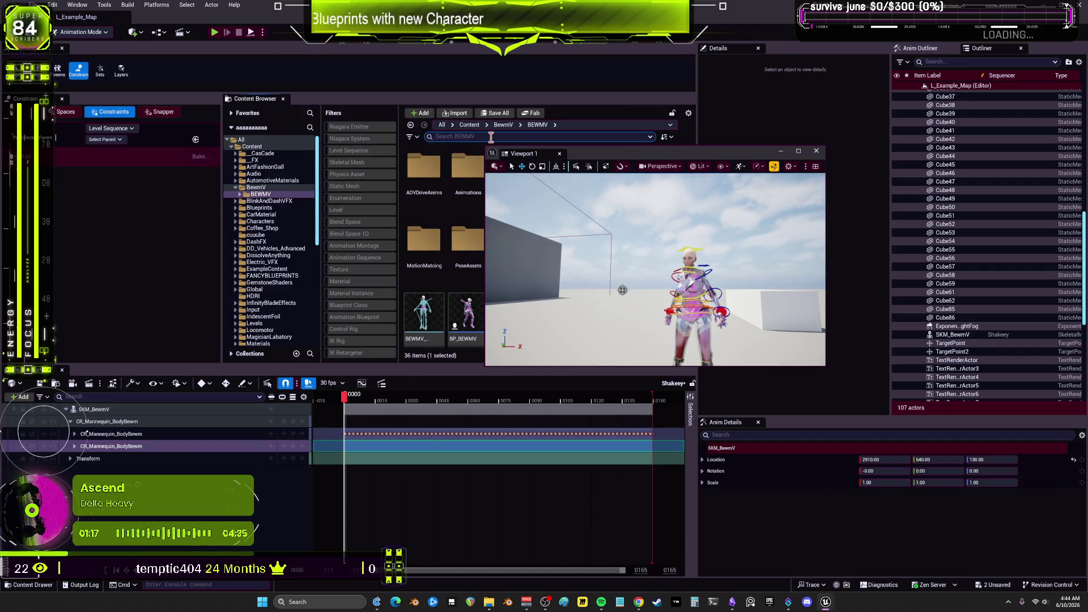
{"action": "type", "text": "hott"}
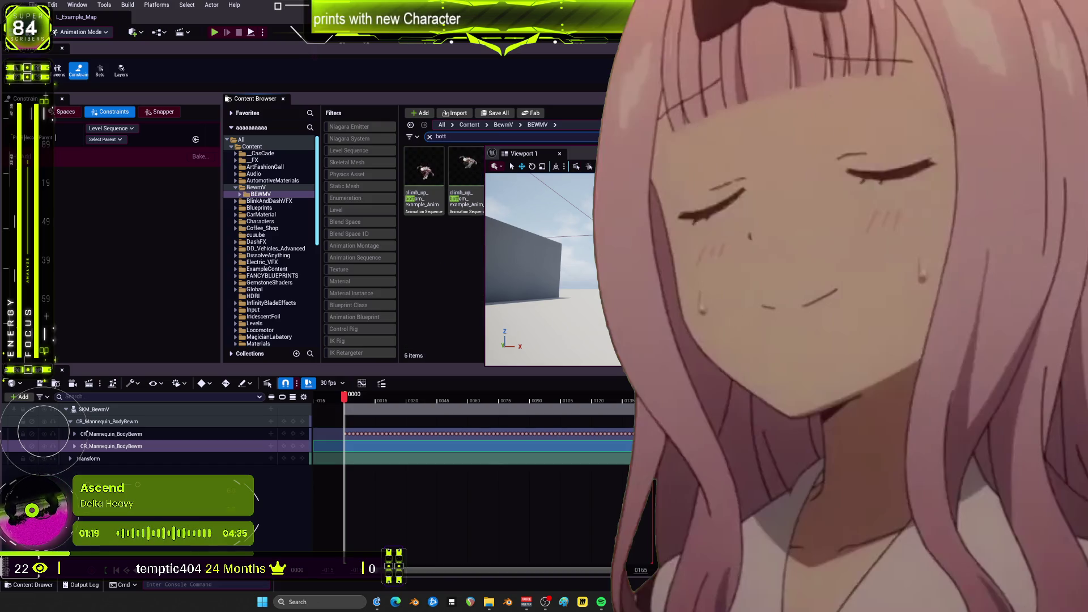
{"action": "left_click_drag", "start_coordinate": [624, 153], "coordinate": [626, 279]}
{"action": "left_click", "coordinate": [252, 147]}
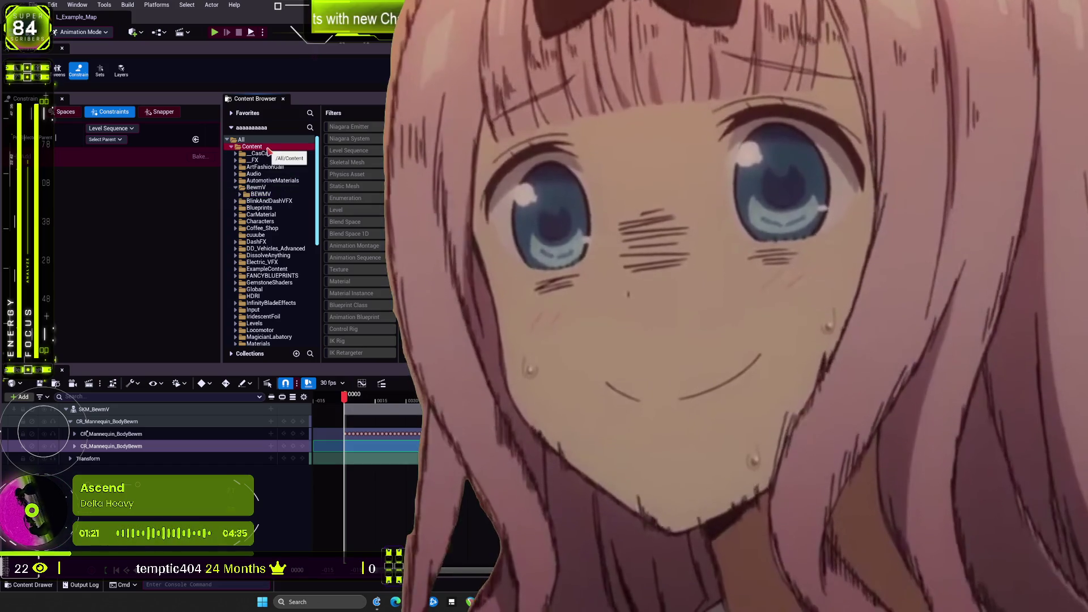
{"action": "left_click", "coordinate": [617, 188]}
{"action": "mouse_move", "coordinate": [584, 278]}
{"action": "left_mouse_down"}
{"action": "mouse_move", "coordinate": [679, 248]}
{"action": "mouse_move", "coordinate": [791, 134]}
{"action": "left_mouse_up"}
{"action": "scroll", "coordinate": [510, 272], "scroll_direction": "down", "scroll_amount": 2}
{"action": "left_click", "coordinate": [512, 262]}
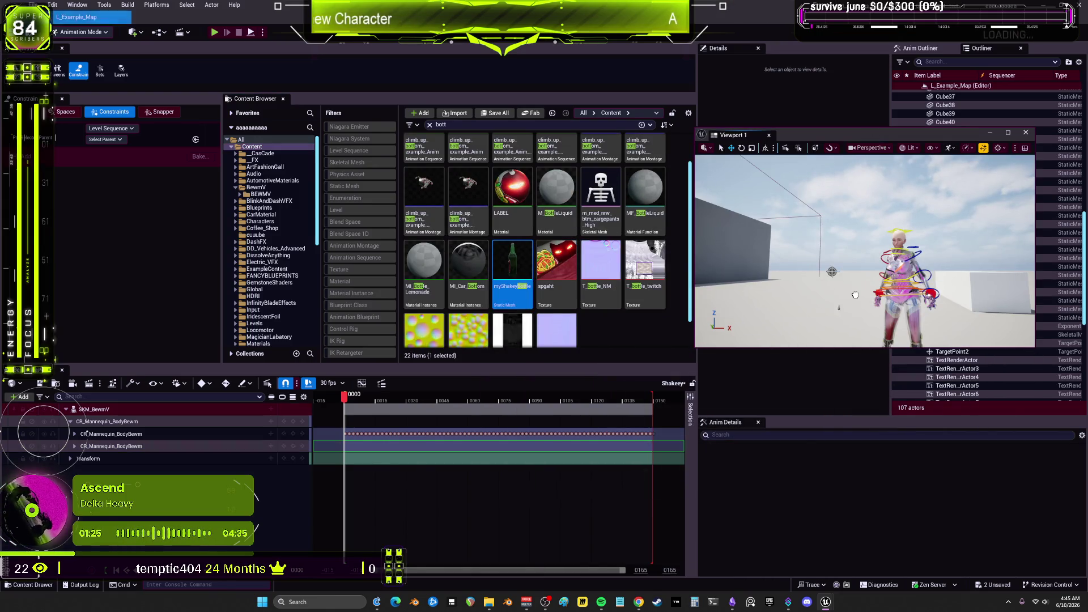
{"action": "mouse_move", "coordinate": [507, 361]}
{"action": "left_mouse_down"}
{"action": "mouse_move", "coordinate": [238, 499]}
{"action": "mouse_move", "coordinate": [111, 412]}
{"action": "left_mouse_up"}
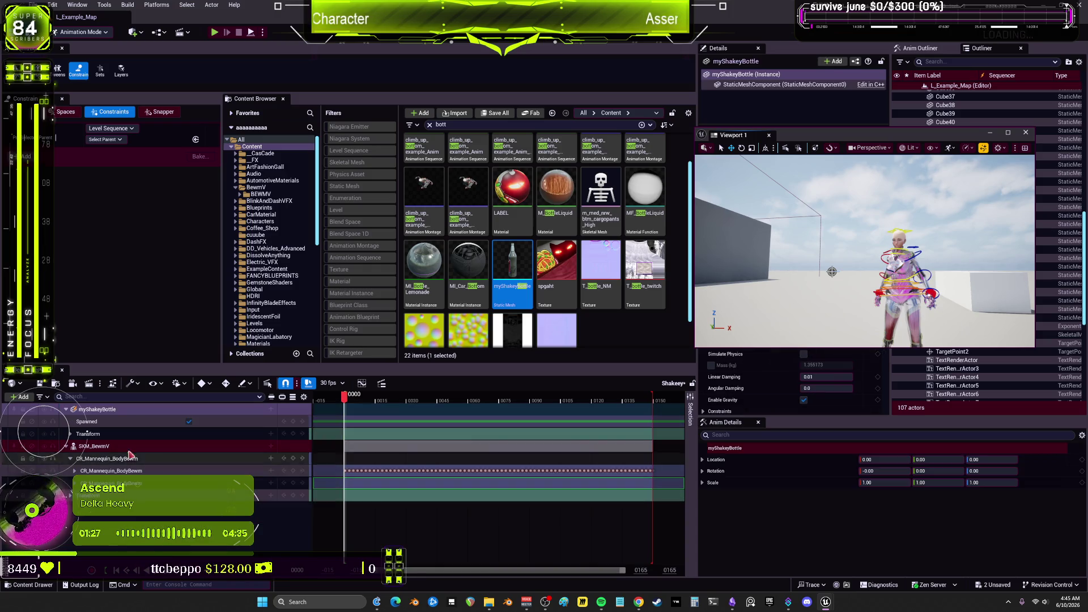
{"action": "left_click", "coordinate": [137, 410]}
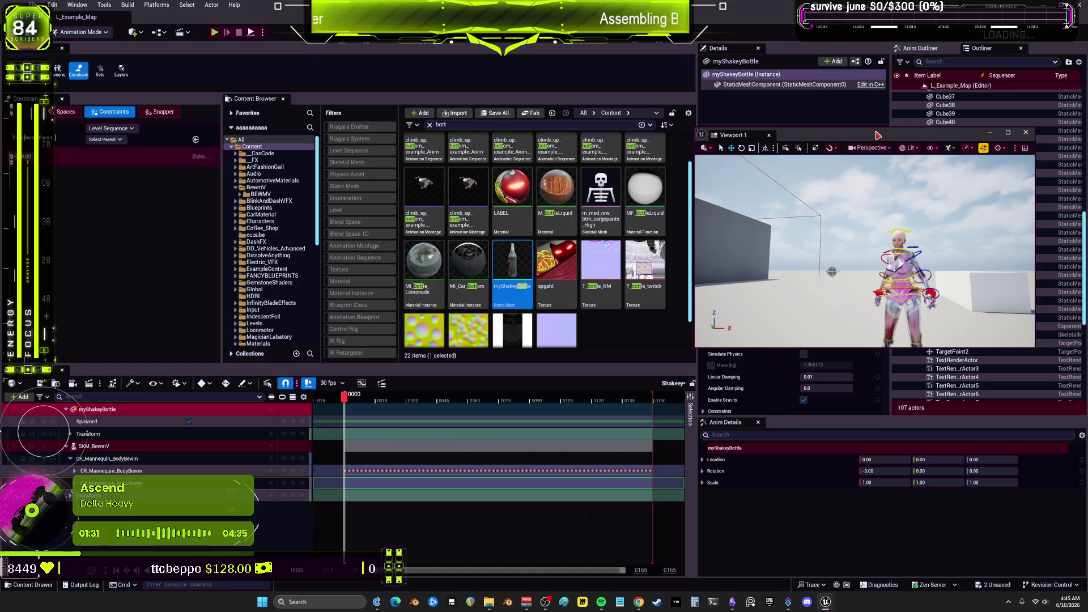
{"action": "left_click_drag", "start_coordinate": [878, 135], "coordinate": [753, 126]}
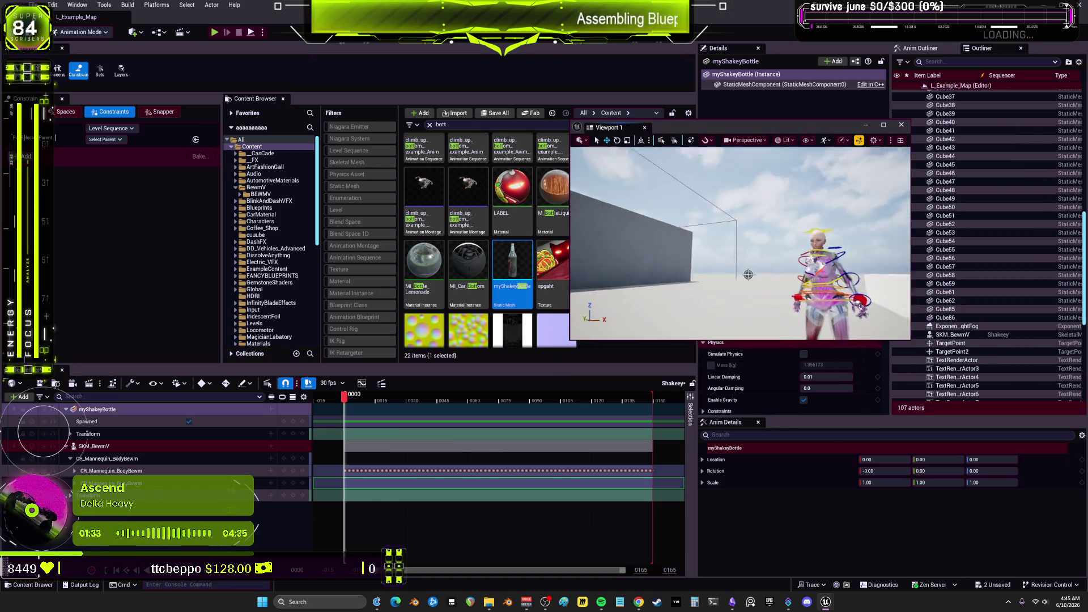
{"action": "left_click_drag", "start_coordinate": [737, 238], "coordinate": [760, 267]}
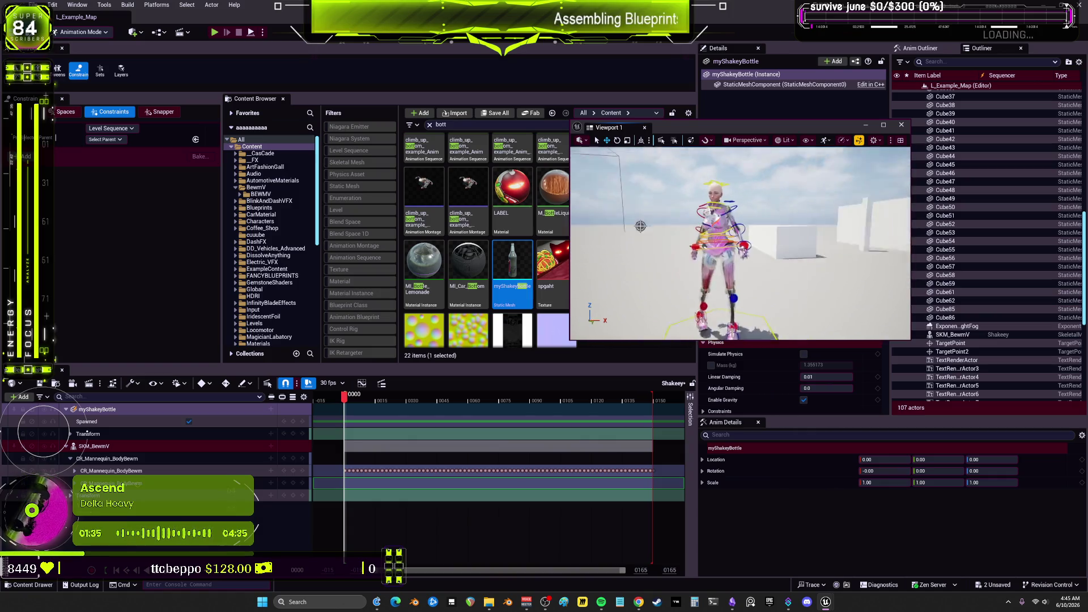
{"action": "mouse_move", "coordinate": [736, 244]}
{"action": "left_mouse_down"}
{"action": "mouse_move", "coordinate": [708, 238]}
{"action": "mouse_move", "coordinate": [731, 215]}
{"action": "mouse_move", "coordinate": [726, 249]}
{"action": "left_mouse_up"}
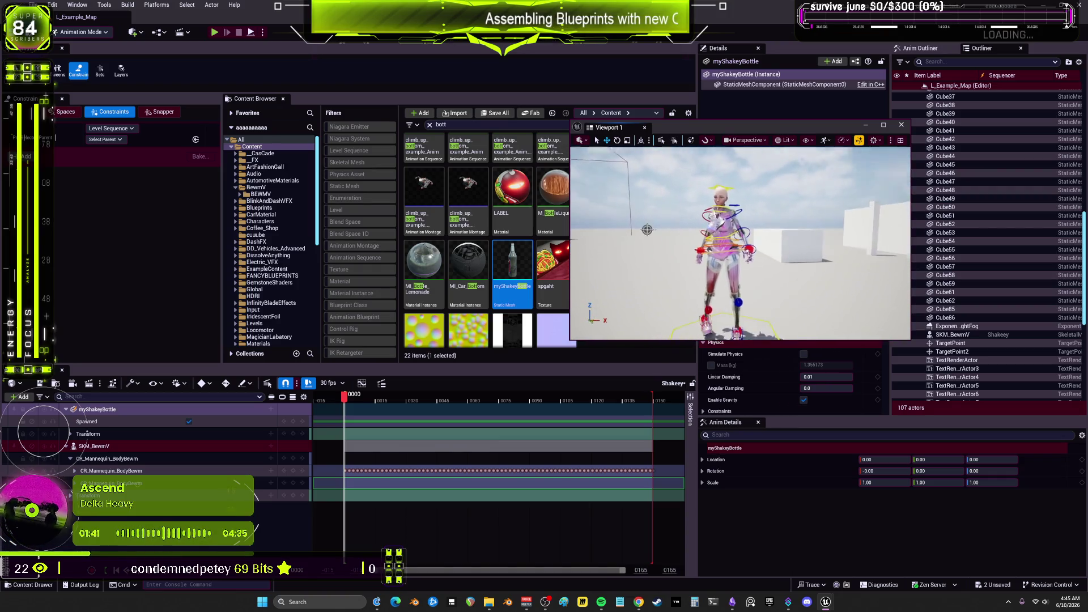
{"action": "left_click_drag", "start_coordinate": [737, 243], "coordinate": [771, 244]}
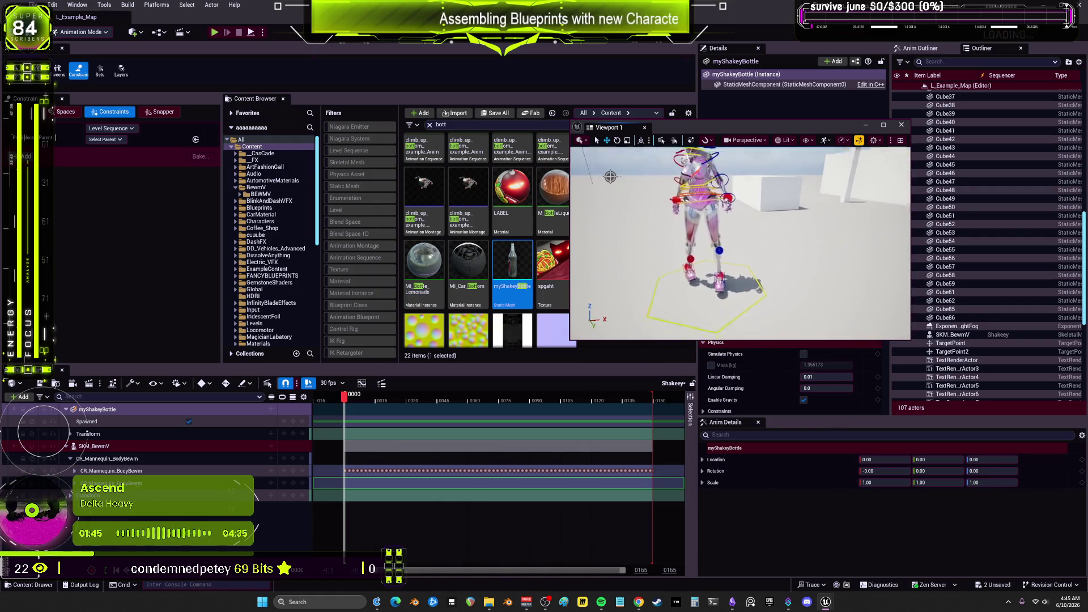
{"action": "mouse_move", "coordinate": [737, 243]}
{"action": "left_mouse_down"}
{"action": "mouse_move", "coordinate": [766, 235]}
{"action": "mouse_move", "coordinate": [748, 244]}
{"action": "mouse_move", "coordinate": [674, 215]}
{"action": "mouse_move", "coordinate": [692, 267]}
{"action": "mouse_move", "coordinate": [657, 263]}
{"action": "left_mouse_up"}
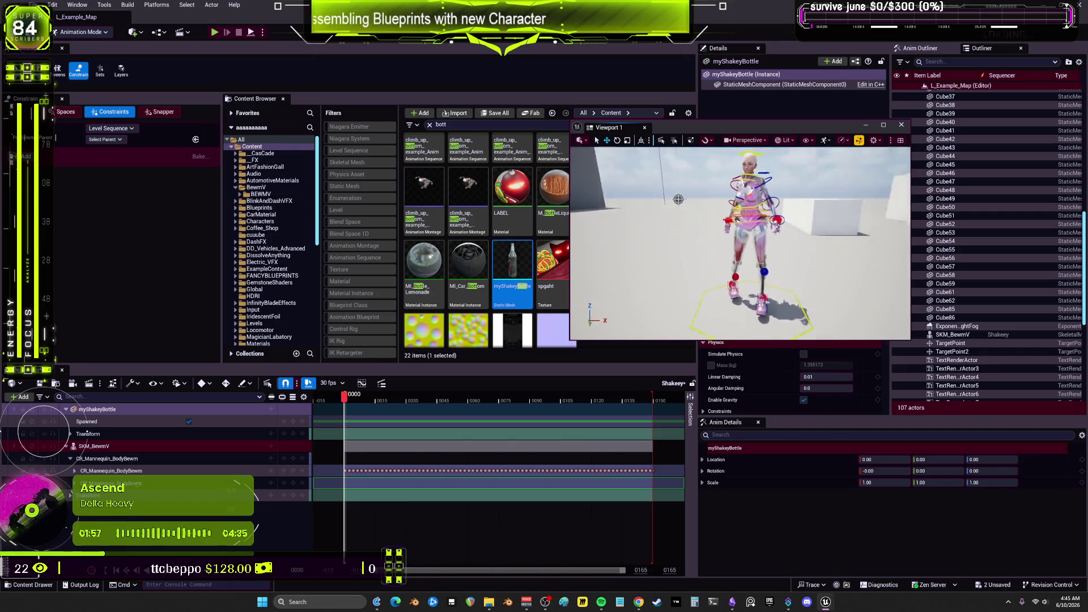
{"action": "mouse_move", "coordinate": [737, 244]}
{"action": "left_mouse_down"}
{"action": "mouse_move", "coordinate": [728, 284]}
{"action": "mouse_move", "coordinate": [656, 238]}
{"action": "left_mouse_up"}
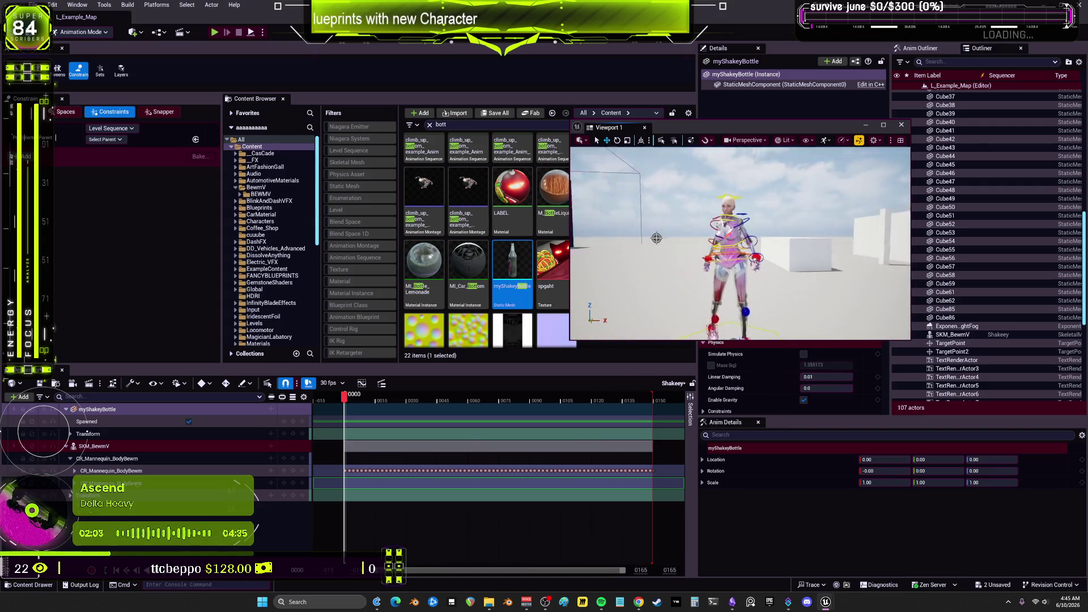
{"action": "left_click_drag", "start_coordinate": [737, 238], "coordinate": [786, 230]}
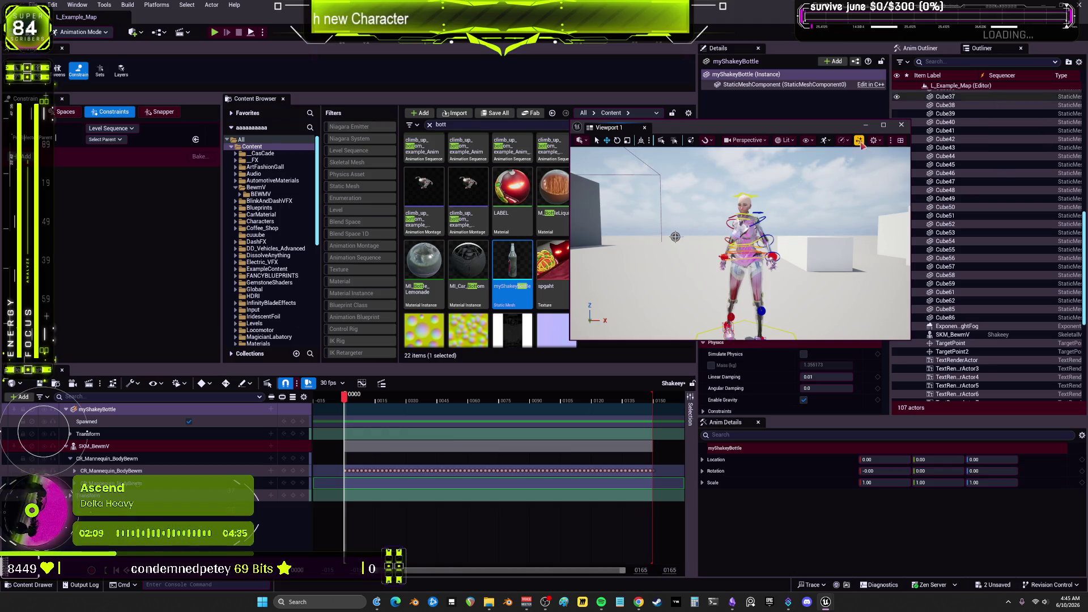
{"action": "mouse_move", "coordinate": [94, 409]}
{"action": "left_mouse_down"}
{"action": "mouse_move", "coordinate": [112, 454]}
{"action": "mouse_move", "coordinate": [98, 409]}
{"action": "left_mouse_up"}
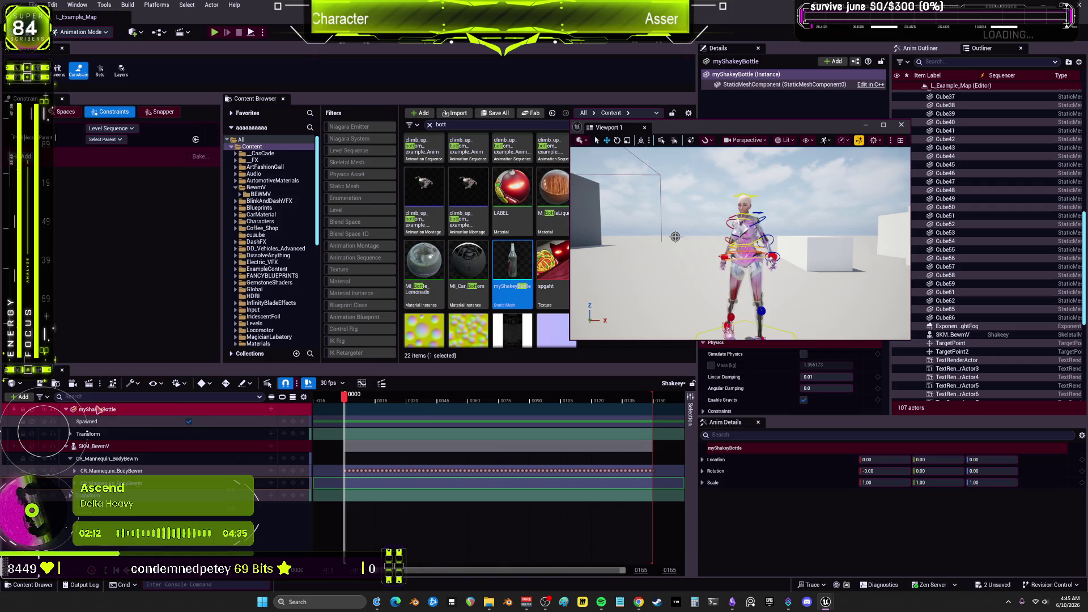
Set the bottle's constraint scope to Current
{"action": "right_click", "coordinate": [128, 418]}
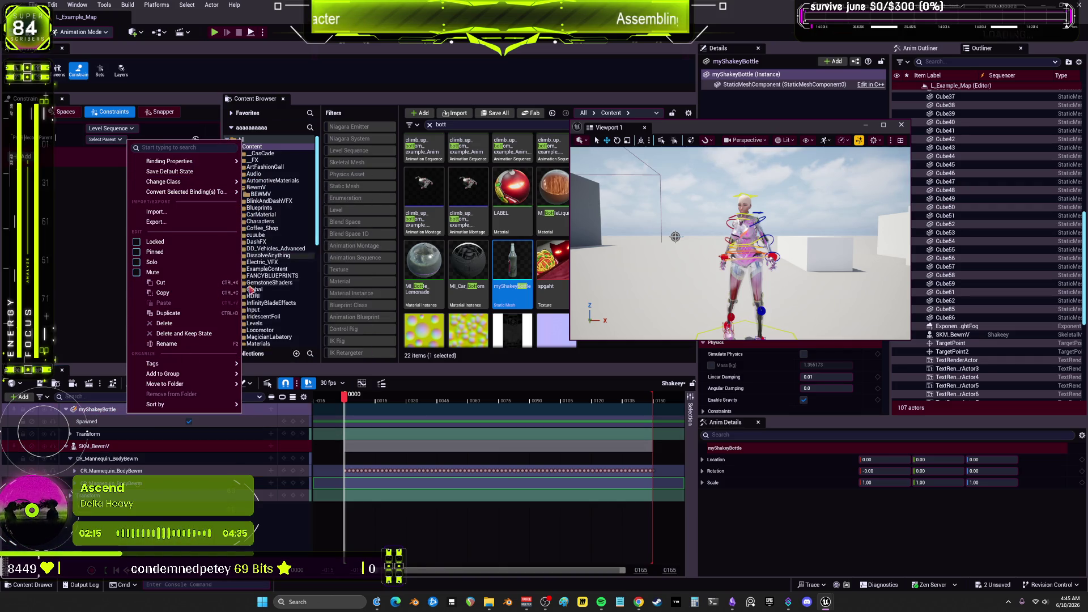
{"action": "left_click", "coordinate": [136, 125]}
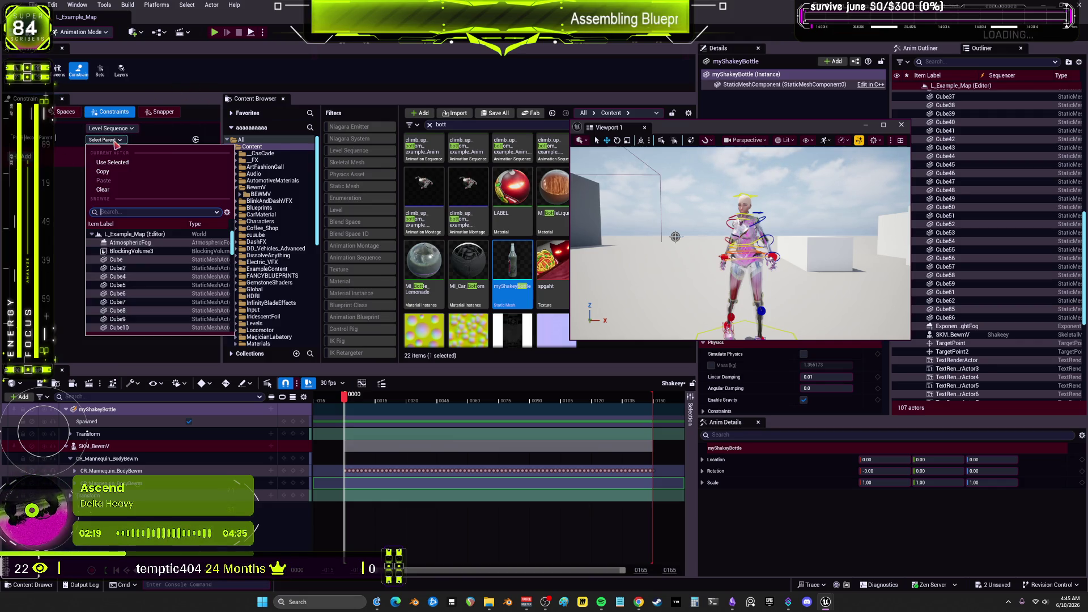
{"action": "left_click", "coordinate": [123, 129]}
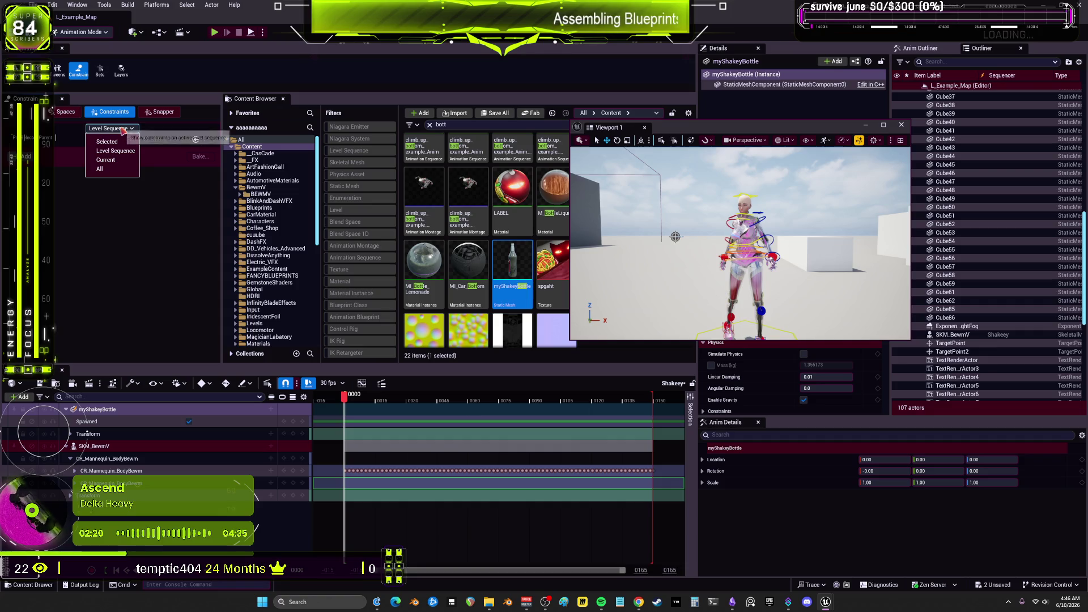
{"action": "left_click", "coordinate": [106, 160]}
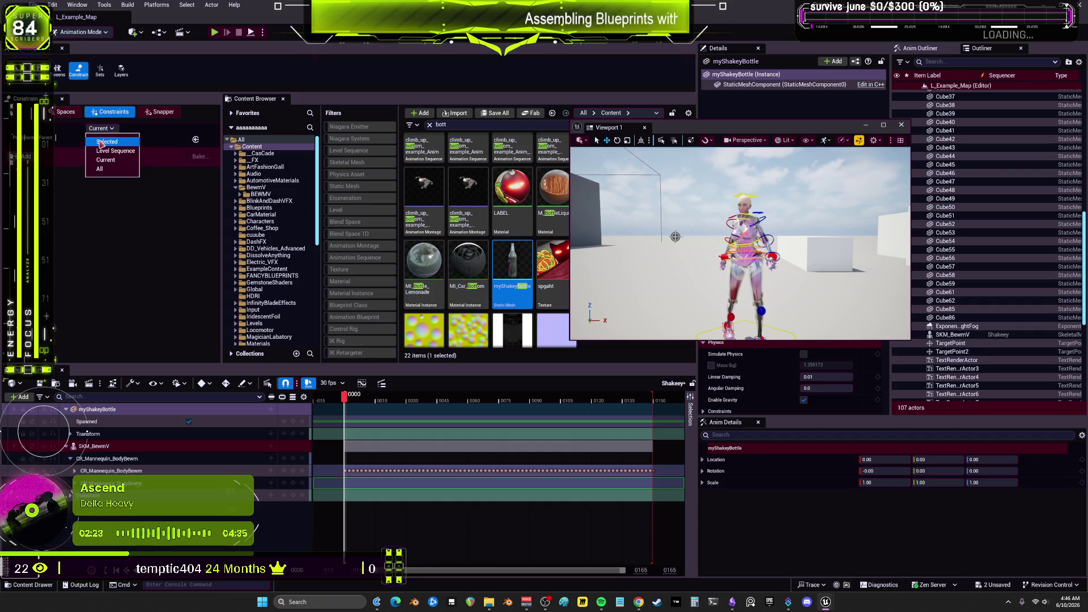
Choose SKM_BewmV's hand_rSocket as the bottle's parent and scrub to frame 121
{"action": "left_click", "coordinate": [110, 140]}
{"action": "scroll", "coordinate": [190, 264], "scroll_direction": "down", "scroll_amount": 8}
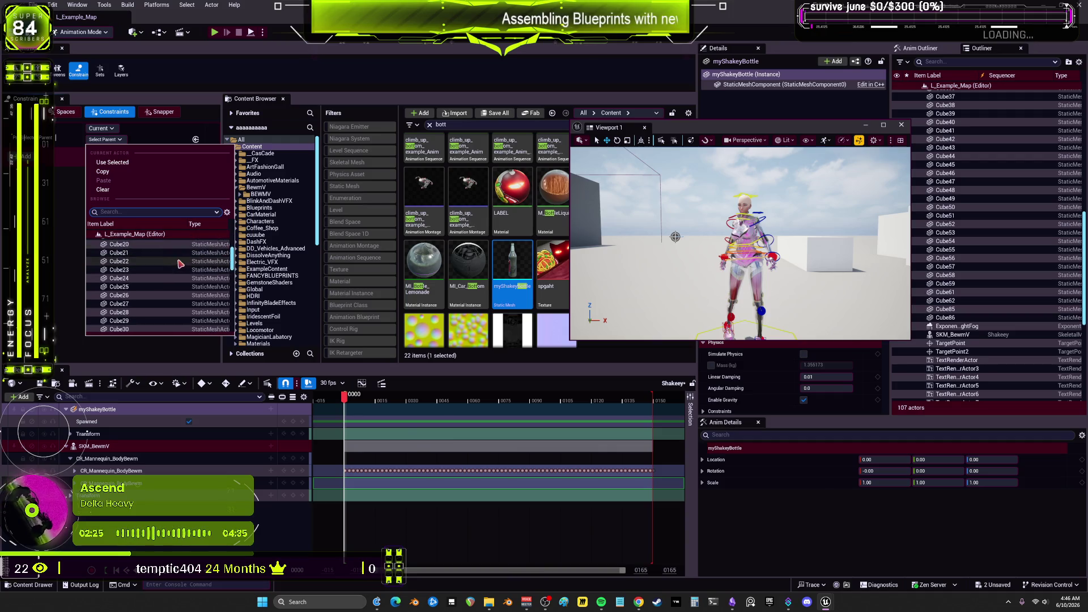
{"action": "scroll", "coordinate": [190, 264], "scroll_direction": "down", "scroll_amount": 5}
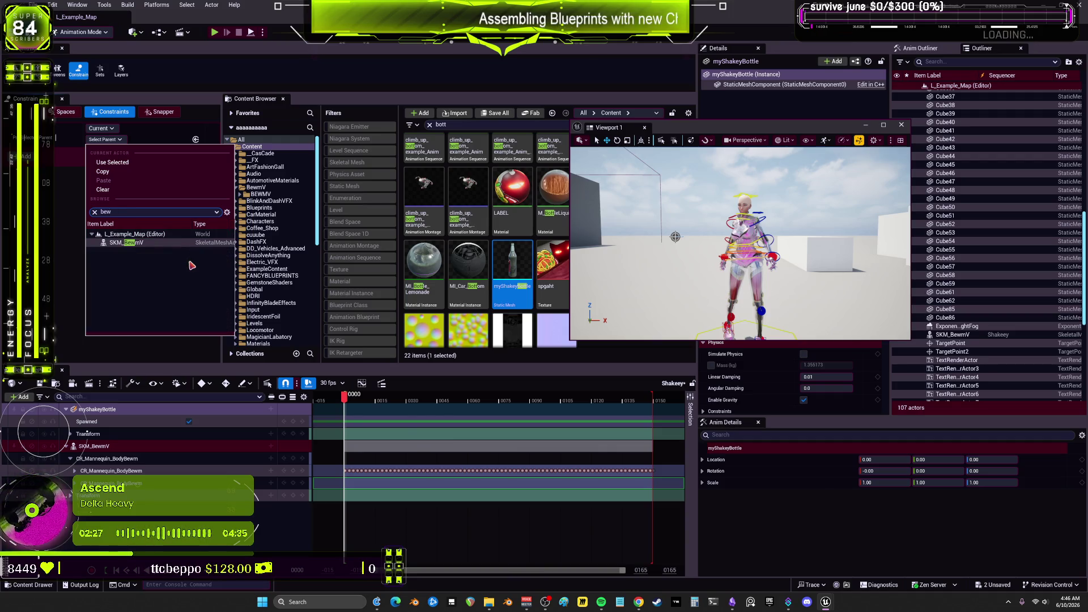
{"action": "left_click", "coordinate": [139, 246]}
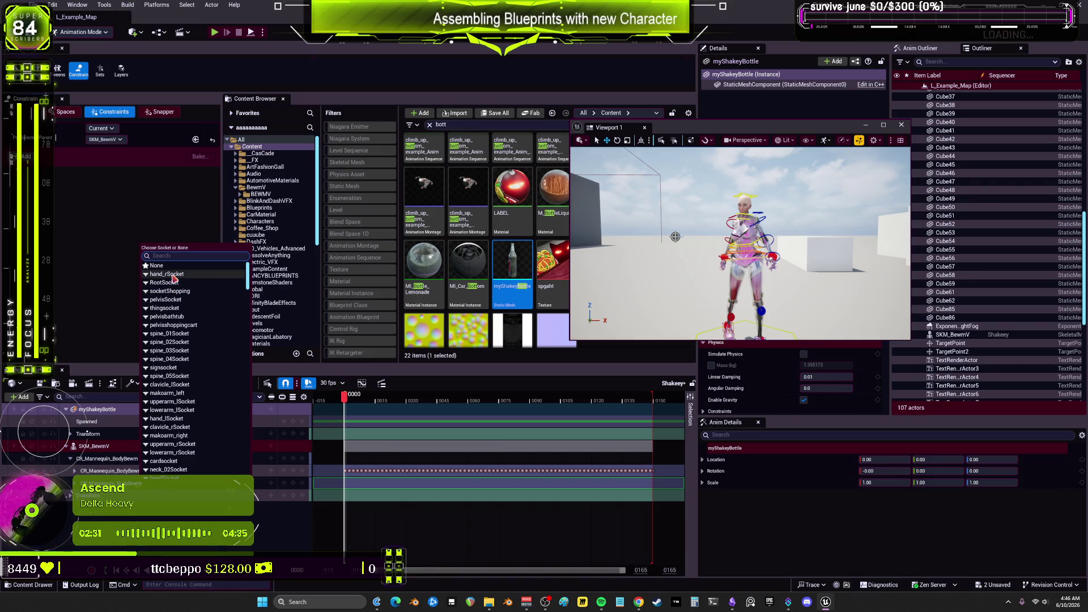
{"action": "left_click", "coordinate": [172, 275]}
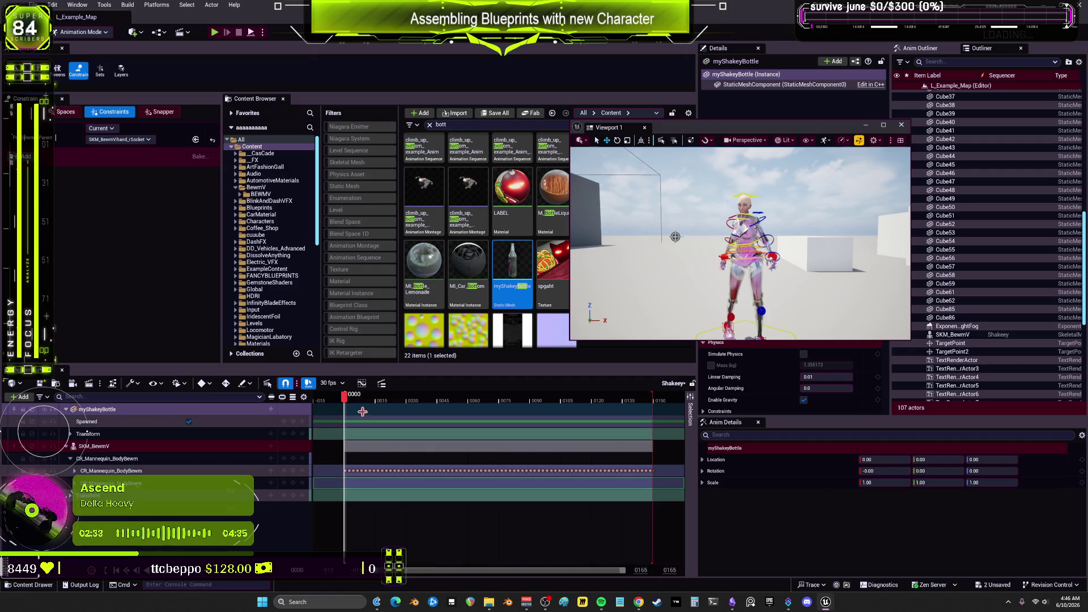
{"action": "left_click_drag", "start_coordinate": [344, 401], "coordinate": [594, 400]}
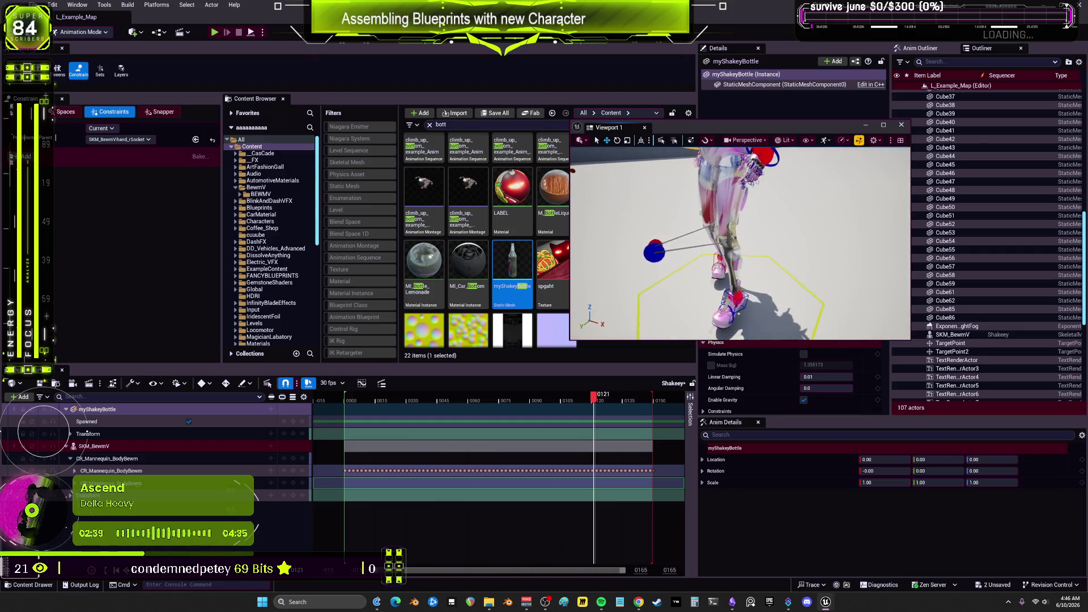
Select the myShakeyBottle track, frame the bottle, and delete the track from the sequence
{"action": "left_click", "coordinate": [107, 422]}
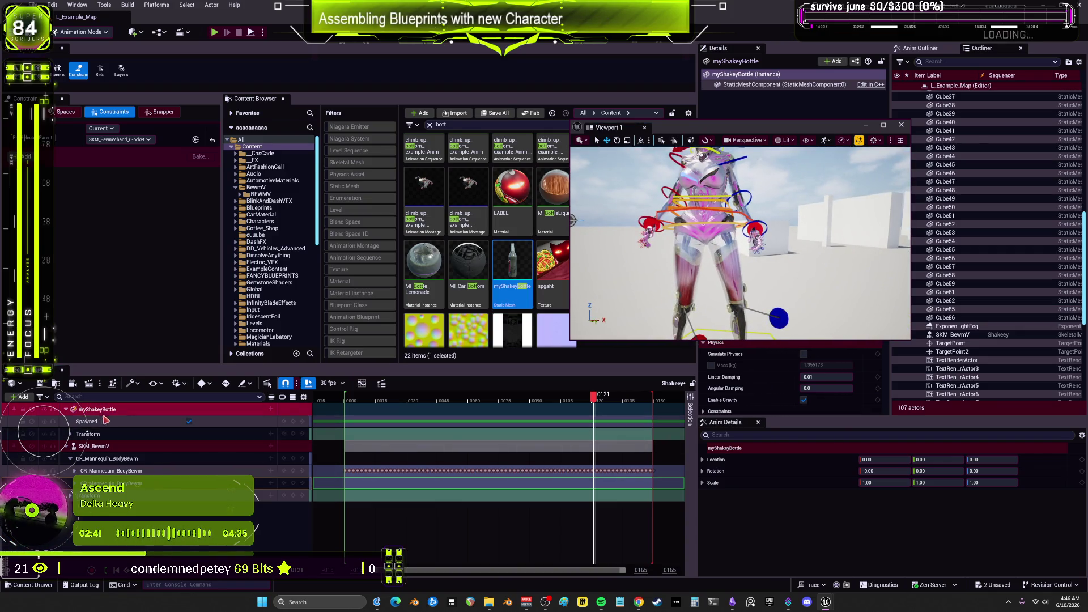
{"action": "left_click", "coordinate": [119, 414]}
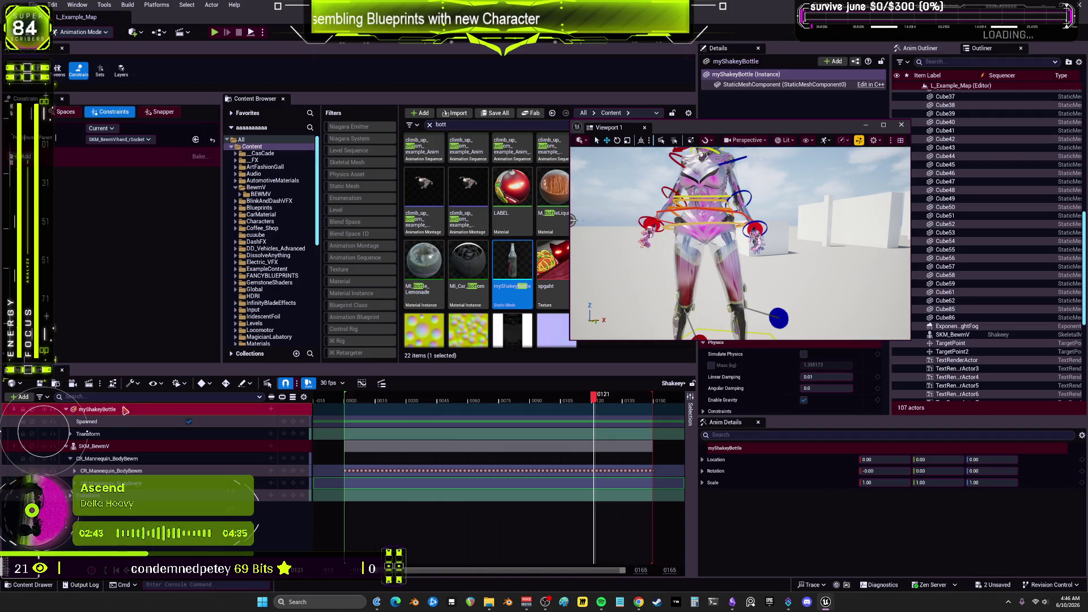
{"action": "left_click_drag", "start_coordinate": [797, 131], "coordinate": [412, 104]}
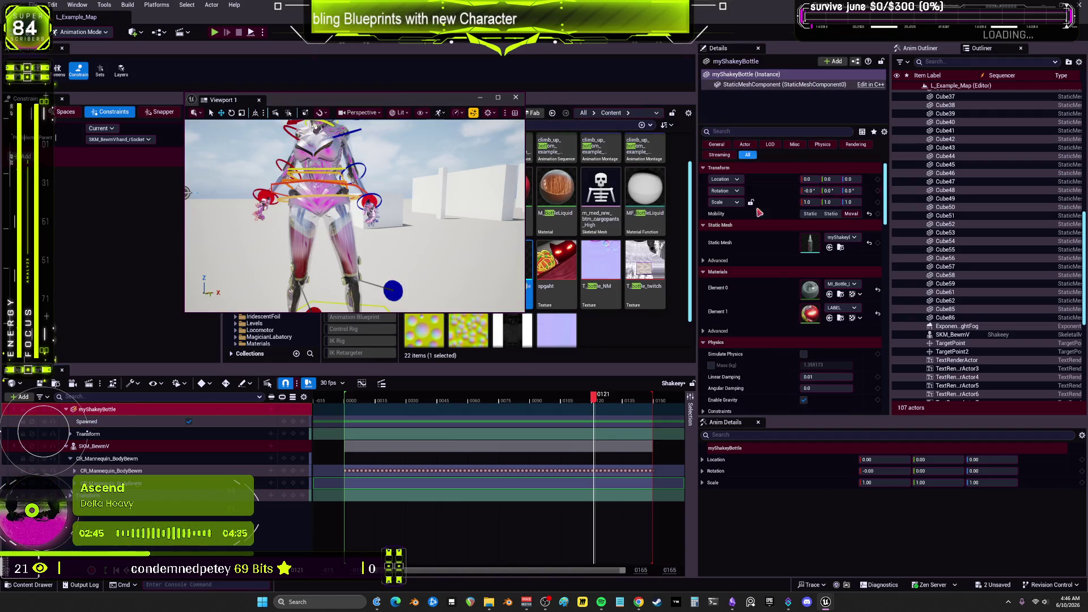
{"action": "key", "text": "f"}
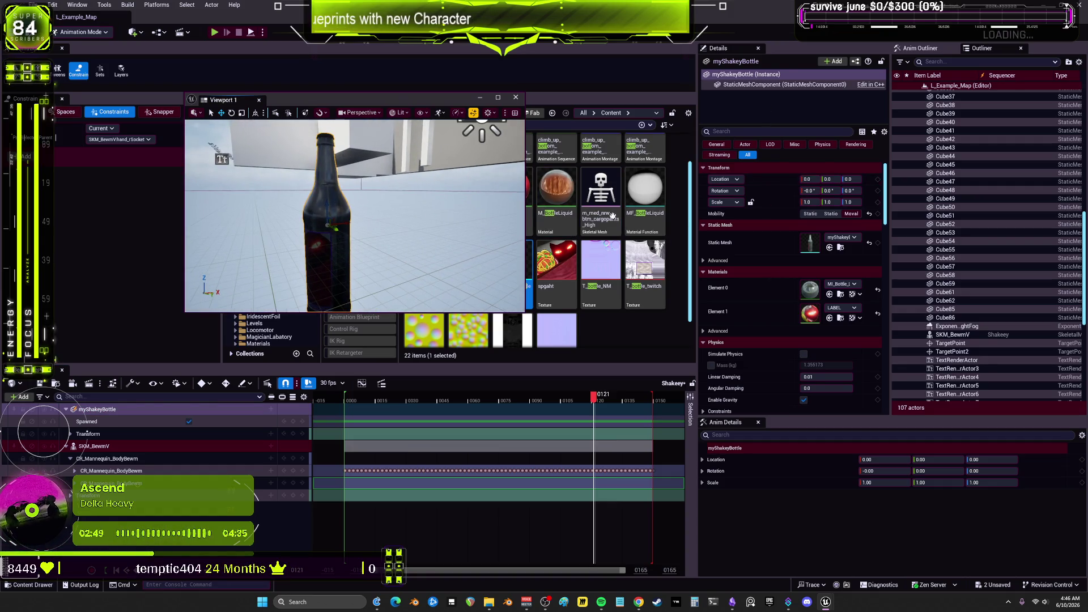
{"action": "scroll", "coordinate": [429, 247], "scroll_direction": "down", "scroll_amount": 5}
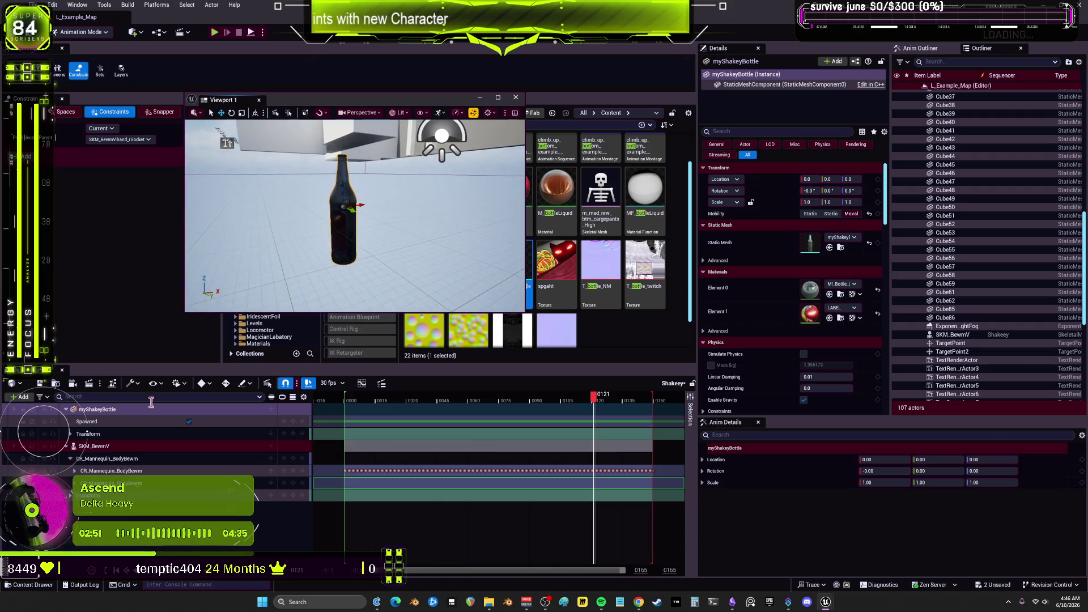
{"action": "left_click", "coordinate": [99, 409]}
{"action": "key", "text": "Delete"}
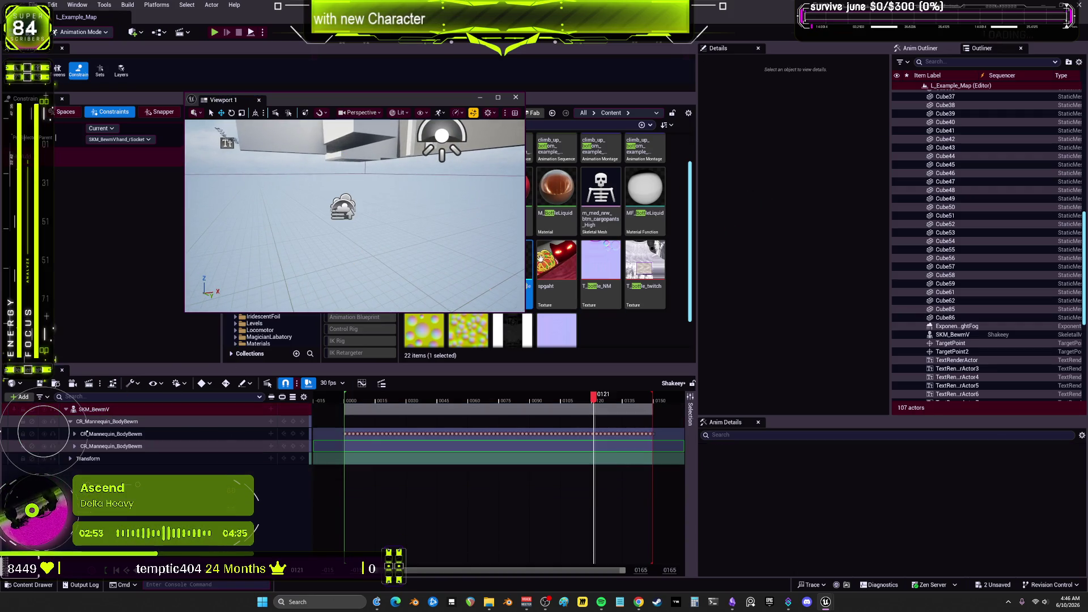
{"action": "left_click", "coordinate": [100, 414]}
{"action": "right_click", "coordinate": [100, 414]}
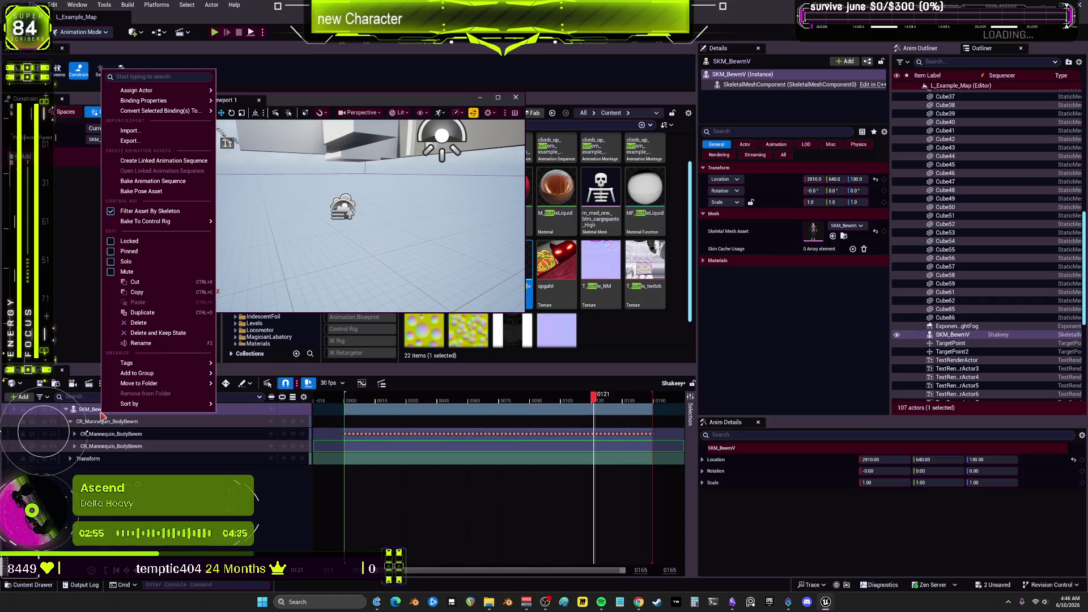
{"action": "mouse_move", "coordinate": [188, 111]}
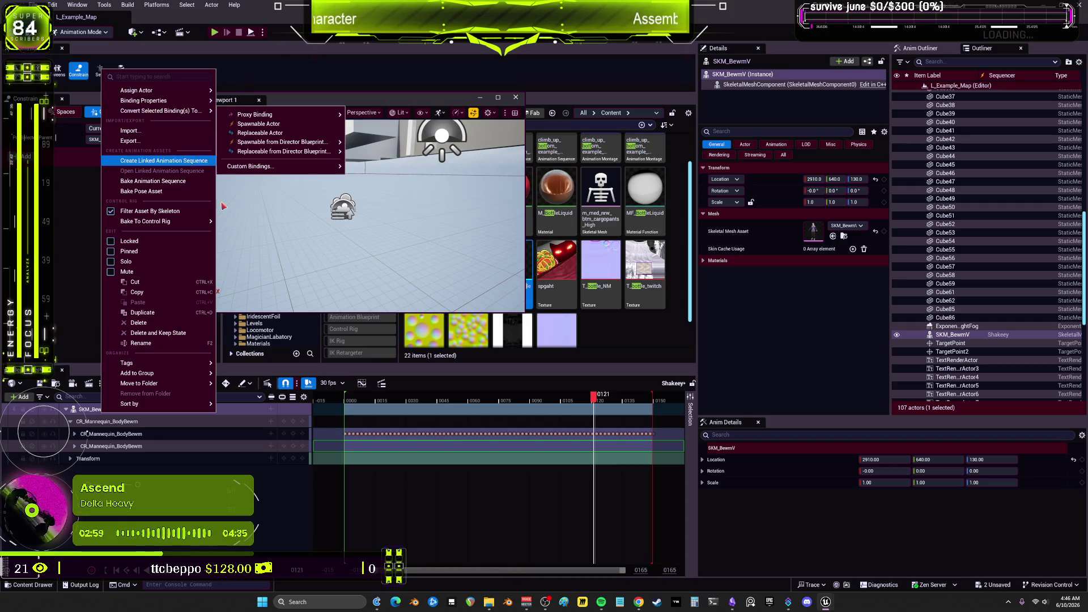
{"action": "left_click", "coordinate": [261, 412]}
{"action": "left_click", "coordinate": [260, 412]}
{"action": "left_click", "coordinate": [271, 409]}
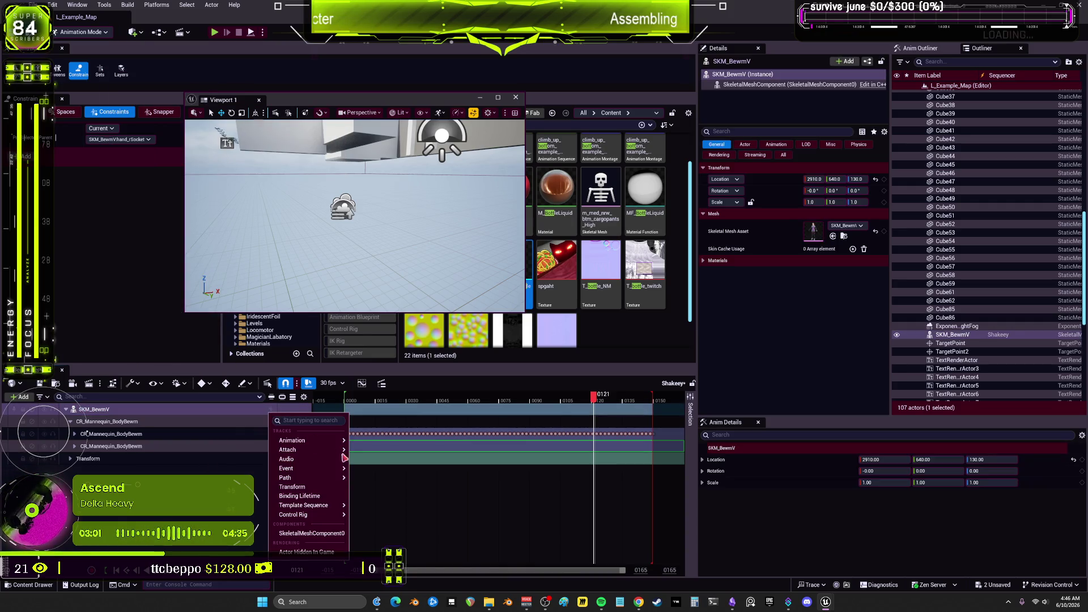
{"action": "mouse_move", "coordinate": [322, 454]}
{"action": "mouse_move", "coordinate": [410, 459]}
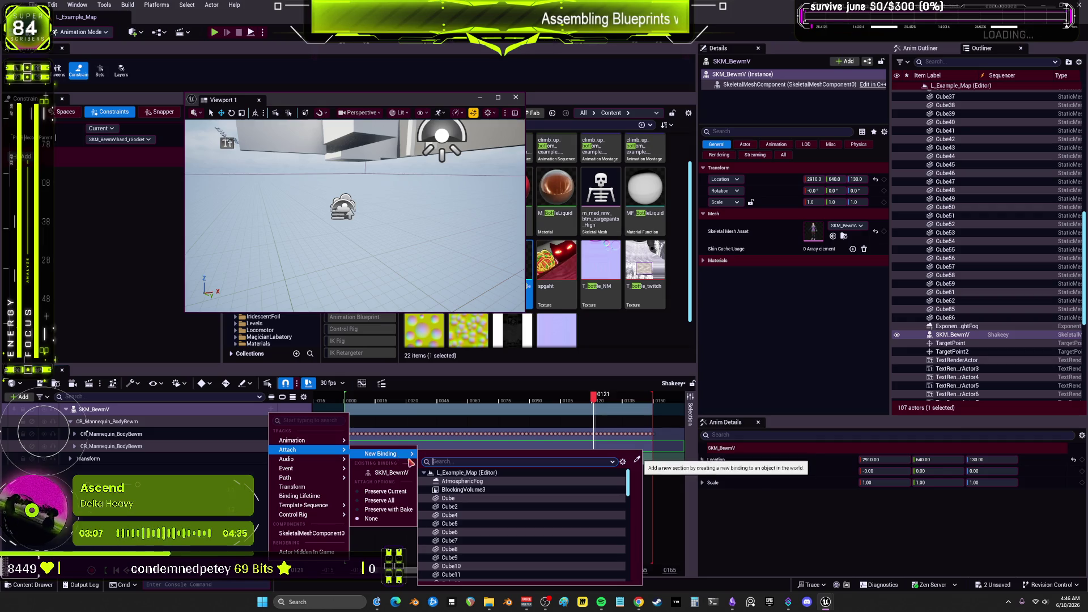
{"action": "scroll", "coordinate": [493, 518], "scroll_direction": "down", "scroll_amount": 3}
{"action": "left_click", "coordinate": [132, 209]}
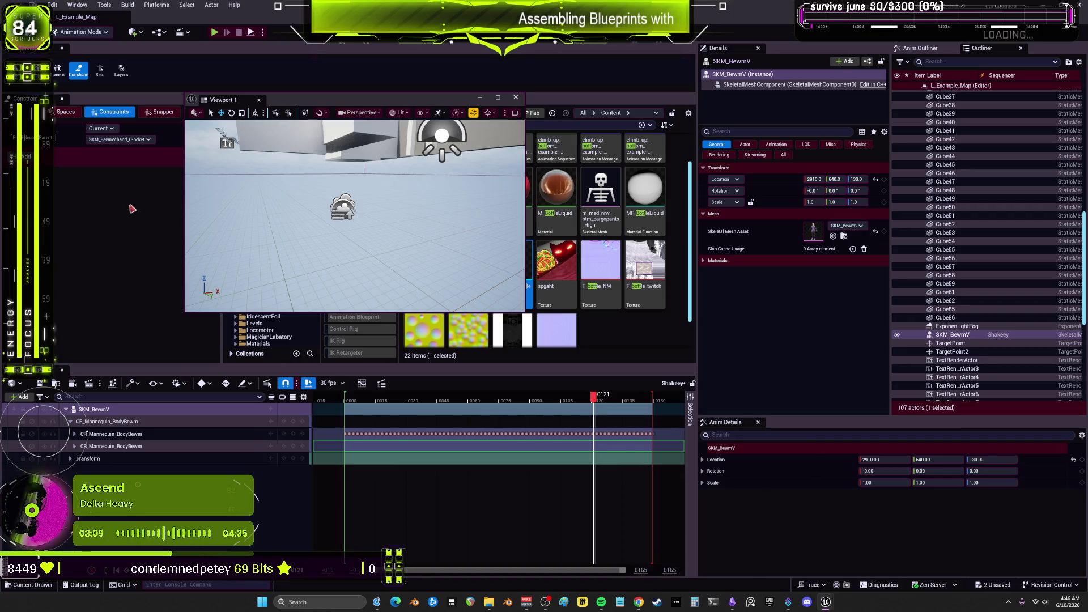
{"action": "mouse_move", "coordinate": [454, 103]}
{"action": "left_mouse_down"}
{"action": "mouse_move", "coordinate": [859, 141]}
{"action": "mouse_move", "coordinate": [897, 245]}
{"action": "mouse_move", "coordinate": [953, 151]}
{"action": "left_mouse_up"}
Place myShakeyBottle at 0, 0, 0 and give SKM_BewmV an Attach track bound to it
{"action": "mouse_move", "coordinate": [510, 276]}
{"action": "left_mouse_down"}
{"action": "mouse_move", "coordinate": [726, 182]}
{"action": "mouse_move", "coordinate": [842, 226]}
{"action": "left_mouse_up"}
{"action": "left_click", "coordinate": [869, 179]}
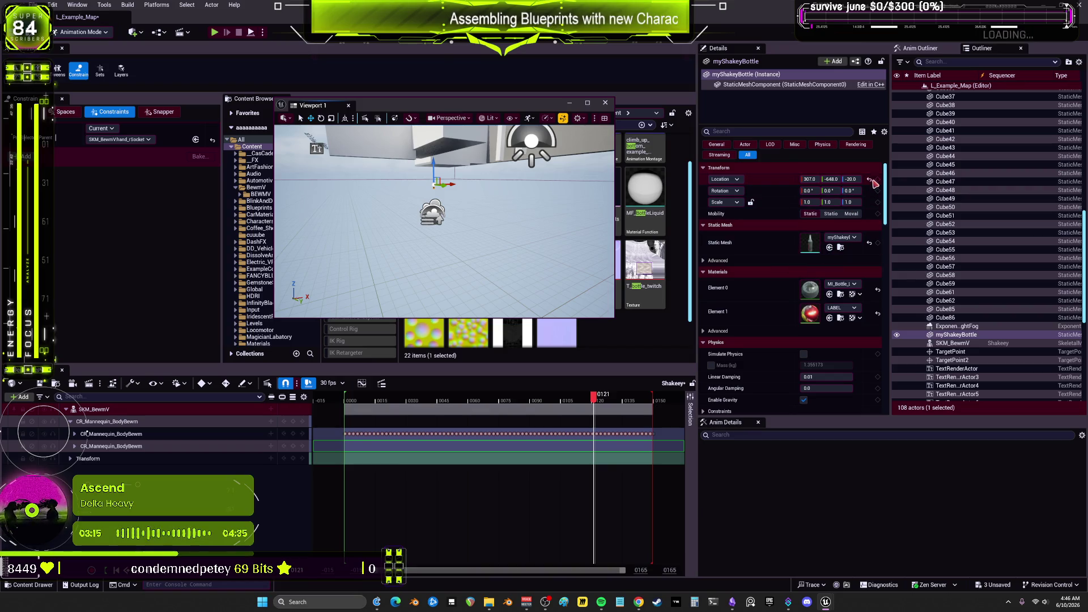
{"action": "left_click", "coordinate": [271, 420]}
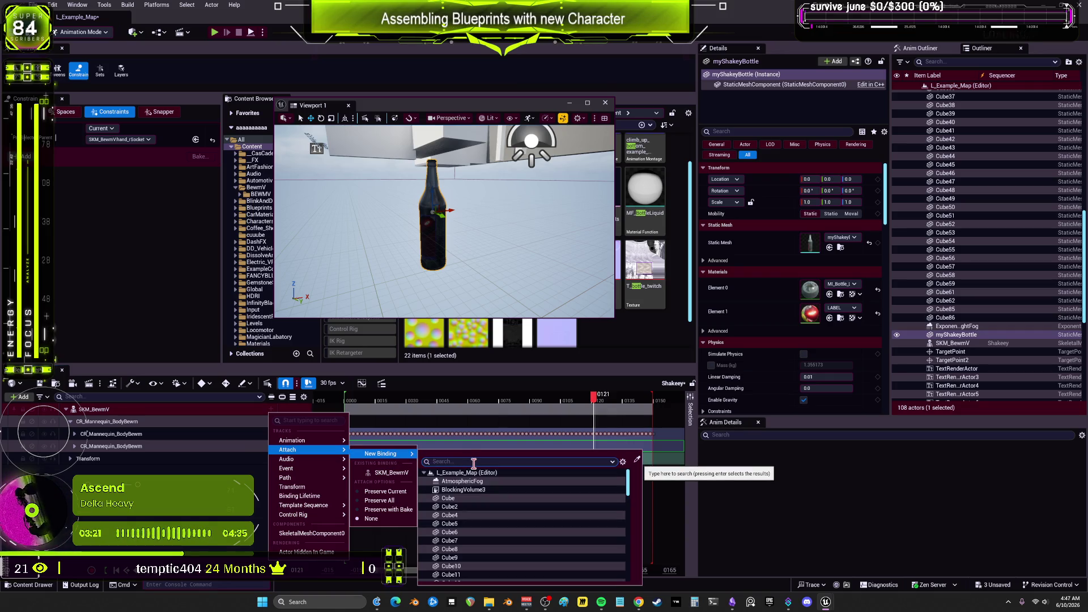
{"action": "type", "text": "shak"}
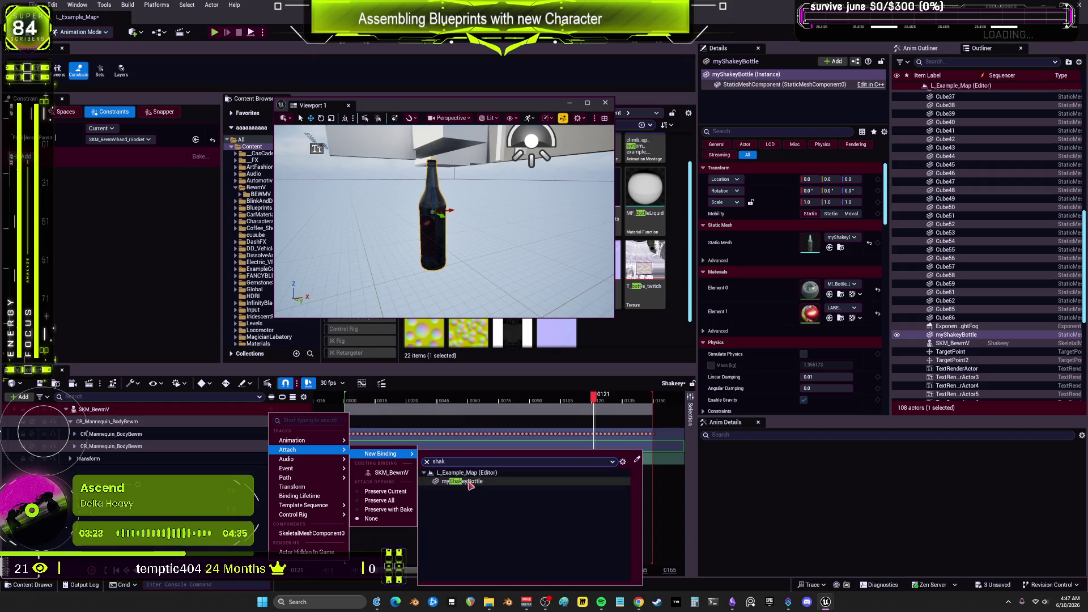
{"action": "left_click", "coordinate": [462, 481]}
{"action": "left_click_drag", "start_coordinate": [453, 258], "coordinate": [454, 232]}
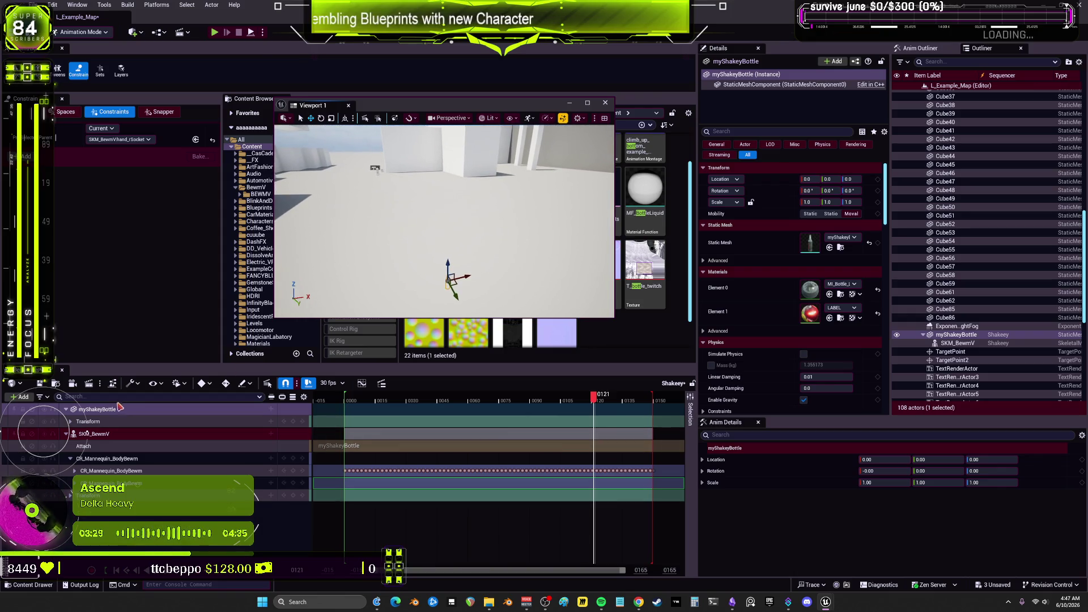
Add an Attach track on myShakeyBottle targeting SKM_BewmV's hand_rSocket
{"action": "left_click", "coordinate": [70, 421]}
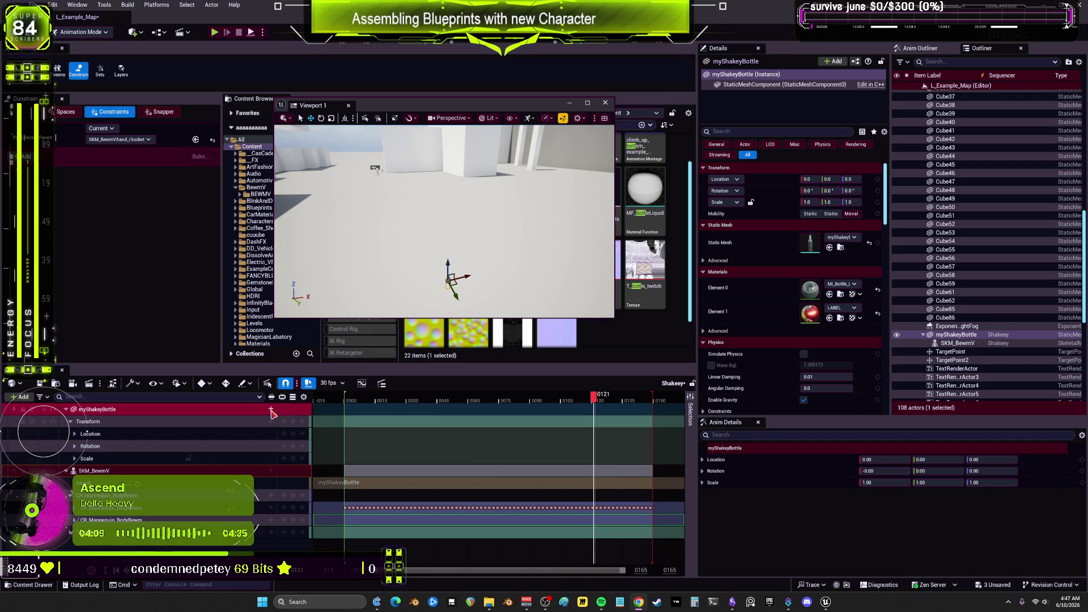
{"action": "left_click", "coordinate": [272, 409]}
{"action": "mouse_move", "coordinate": [300, 434]}
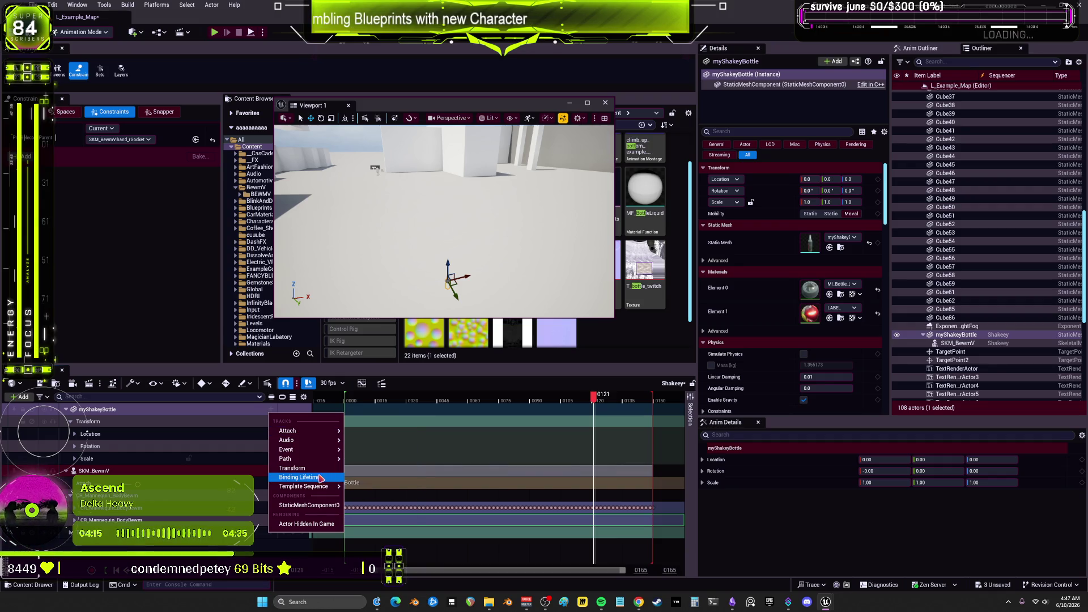
{"action": "mouse_move", "coordinate": [316, 491]}
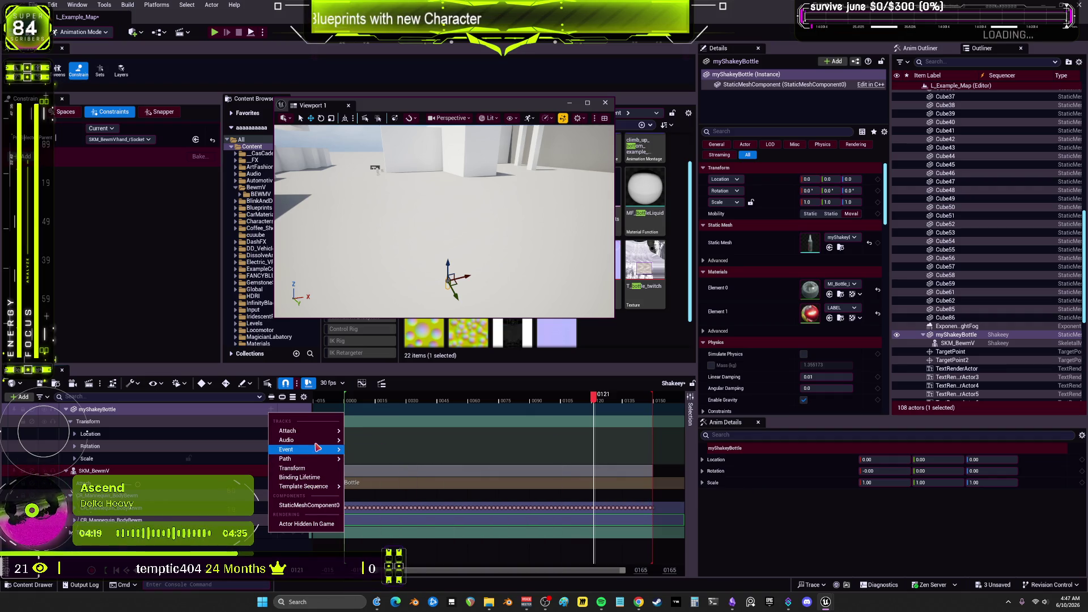
{"action": "mouse_move", "coordinate": [391, 436]}
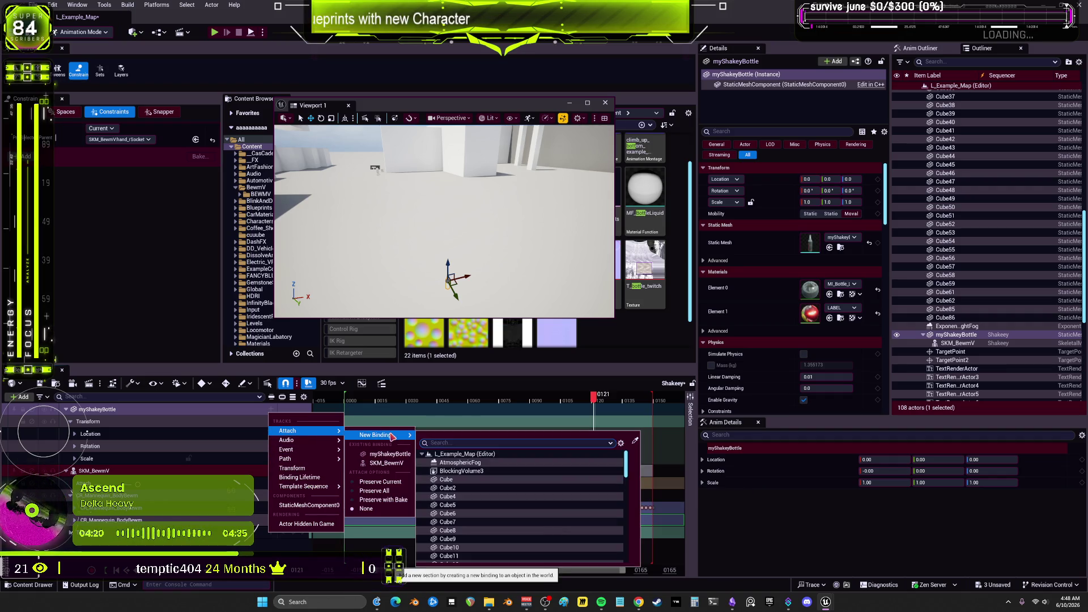
{"action": "left_click", "coordinate": [395, 463]}
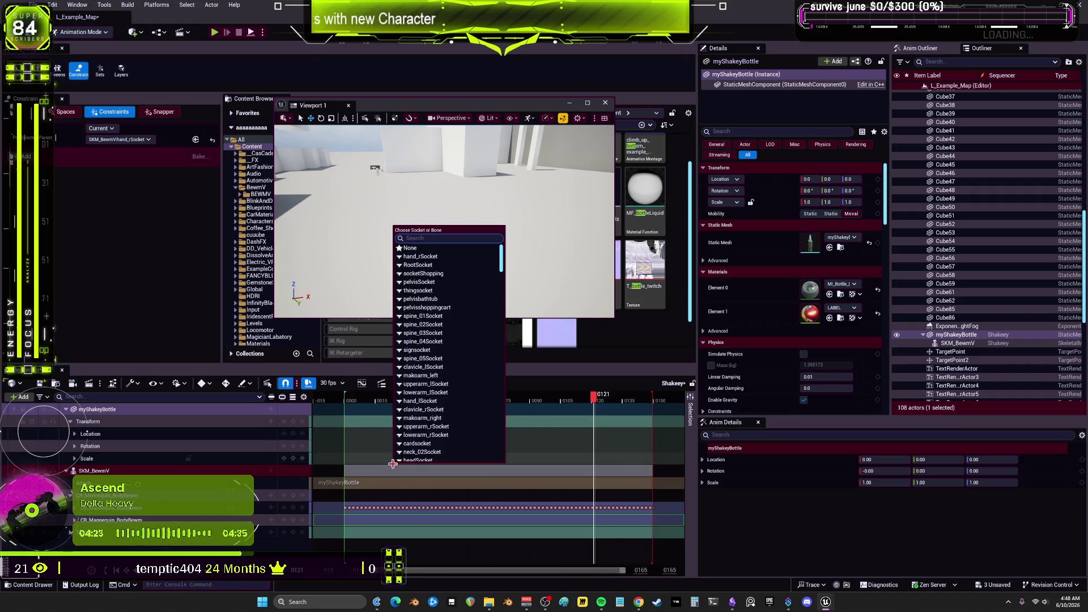
{"action": "left_click", "coordinate": [442, 257]}
Select the bottle's Attach track and preview the attachment at frame 0084
{"action": "mouse_move", "coordinate": [456, 259]}
{"action": "left_mouse_down"}
{"action": "mouse_move", "coordinate": [431, 243]}
{"action": "mouse_move", "coordinate": [397, 246]}
{"action": "mouse_move", "coordinate": [437, 231]}
{"action": "left_mouse_up"}
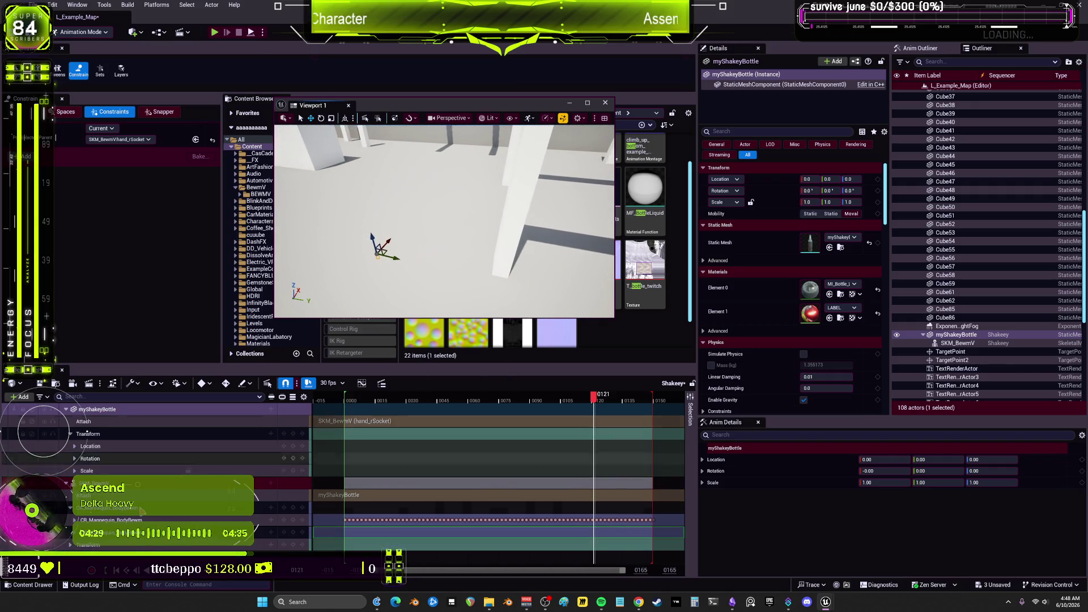
{"action": "left_click", "coordinate": [111, 423]}
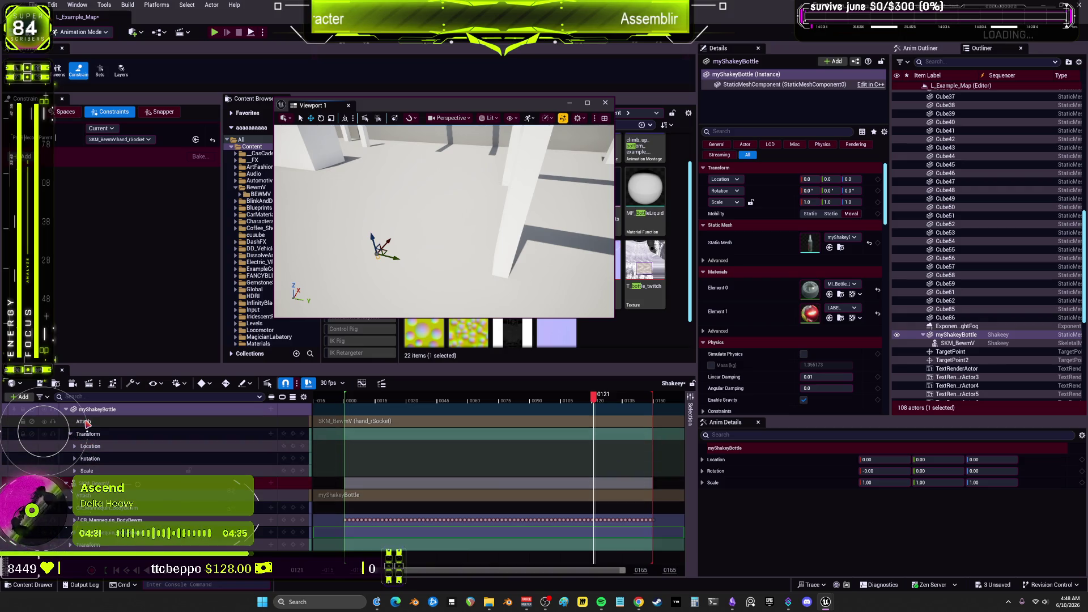
{"action": "left_click_drag", "start_coordinate": [584, 396], "coordinate": [518, 397]}
{"action": "mouse_move", "coordinate": [448, 238]}
{"action": "left_mouse_down"}
{"action": "mouse_move", "coordinate": [479, 224]}
{"action": "mouse_move", "coordinate": [490, 184]}
{"action": "mouse_move", "coordinate": [415, 185]}
{"action": "left_mouse_up"}
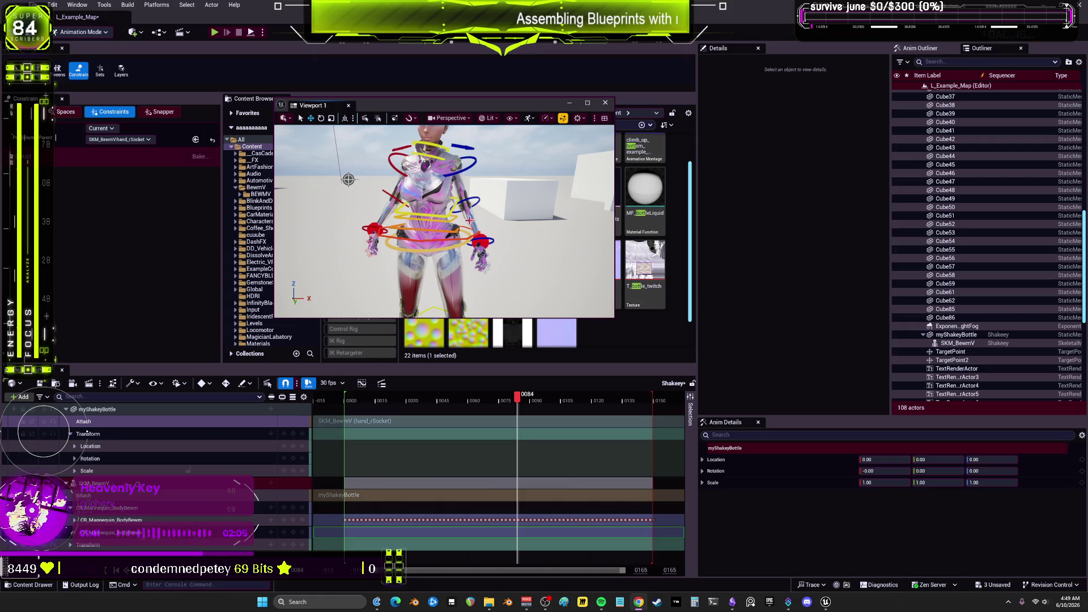
Delete the bottle's track and the character's Attach track from the sequence
{"action": "left_click_drag", "start_coordinate": [516, 396], "coordinate": [391, 397]}
{"action": "left_click", "coordinate": [129, 424]}
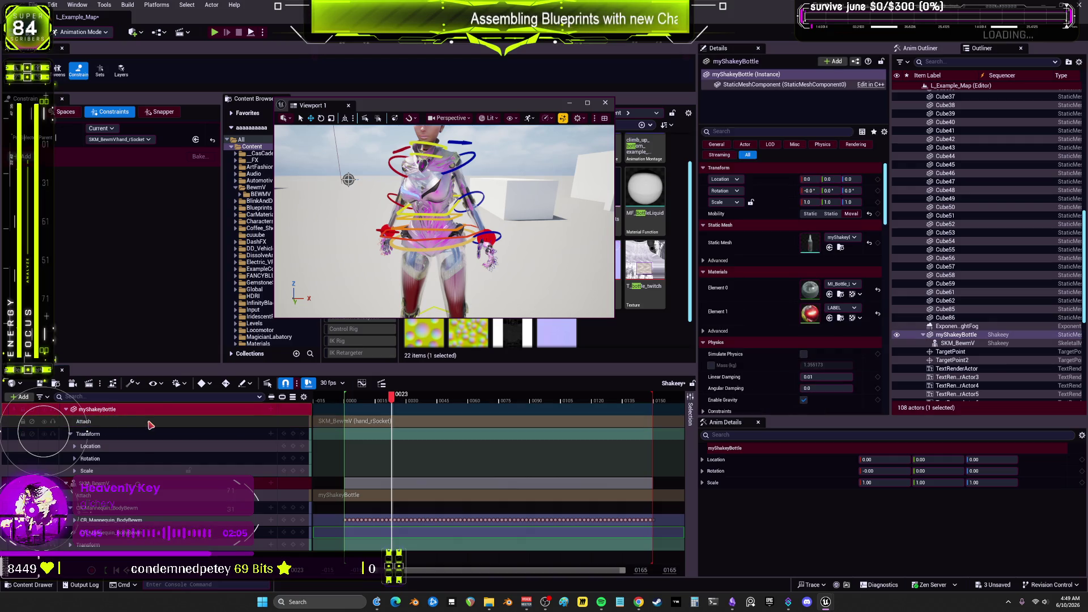
{"action": "key", "text": "Delete"}
{"action": "left_click", "coordinate": [136, 422]}
{"action": "key", "text": "Delete"}
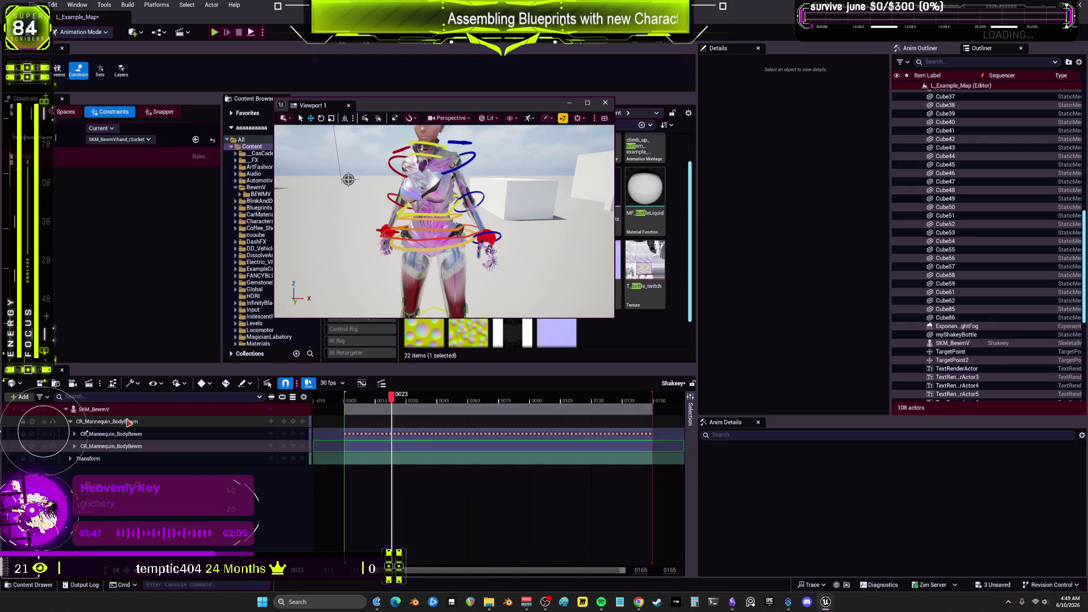
Place a second bottle copy, undo an accidental leg-control move, and delete the copy
{"action": "mouse_move", "coordinate": [436, 105]}
{"action": "left_mouse_down"}
{"action": "mouse_move", "coordinate": [701, 142]}
{"action": "mouse_move", "coordinate": [715, 158]}
{"action": "left_mouse_up"}
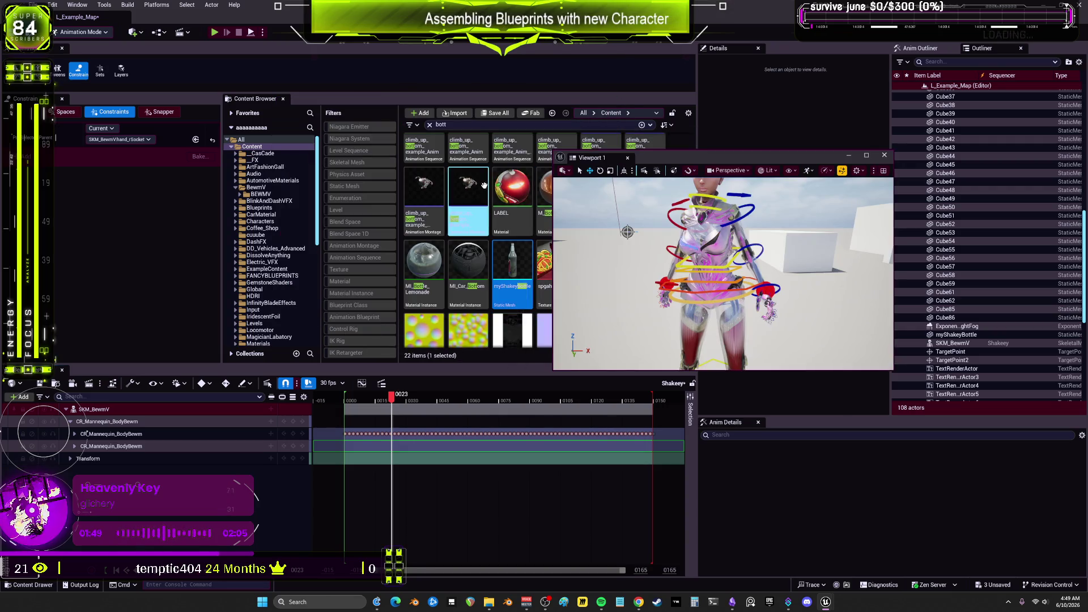
{"action": "mouse_move", "coordinate": [528, 318]}
{"action": "left_mouse_down"}
{"action": "mouse_move", "coordinate": [567, 283]}
{"action": "mouse_move", "coordinate": [688, 245]}
{"action": "mouse_move", "coordinate": [723, 266]}
{"action": "mouse_move", "coordinate": [720, 238]}
{"action": "left_mouse_up"}
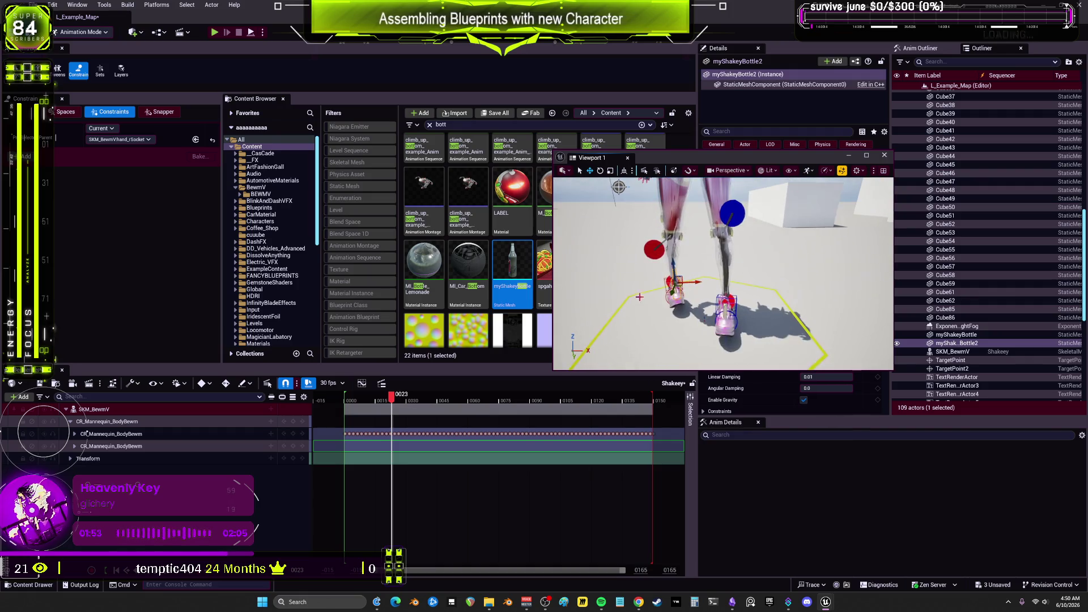
{"action": "left_click", "coordinate": [675, 286]}
{"action": "left_click_drag", "start_coordinate": [676, 284], "coordinate": [681, 264]}
{"action": "key", "text": "ctrl+z"}
{"action": "key", "text": "ctrl+z"}
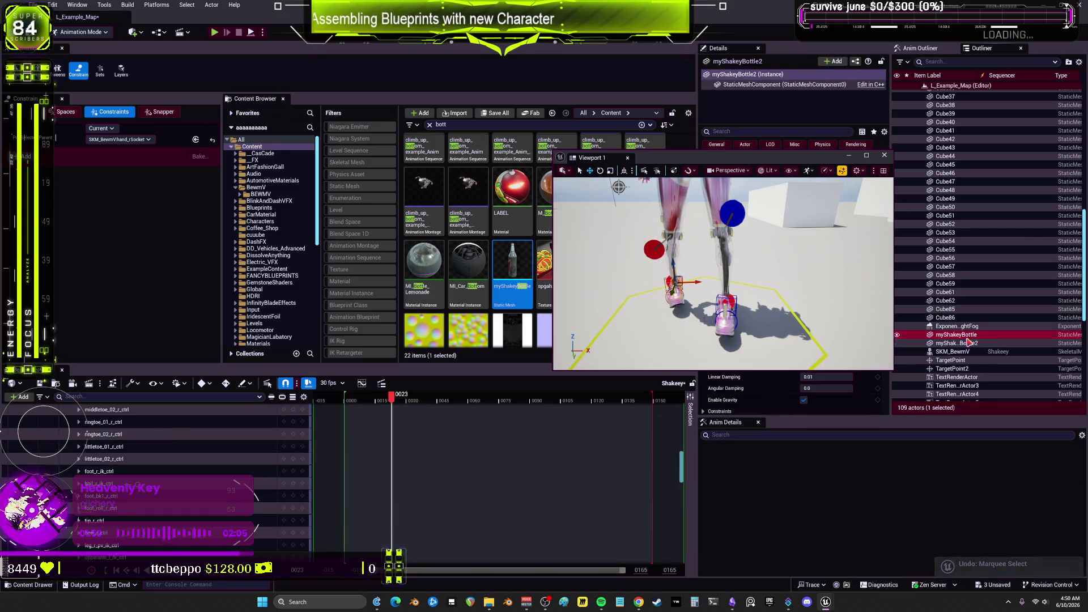
{"action": "key", "text": "Delete"}
Delete the original bottle and place a fresh myShakeyBottle in the level
{"action": "left_click", "coordinate": [963, 335]}
{"action": "key", "text": "Delete"}
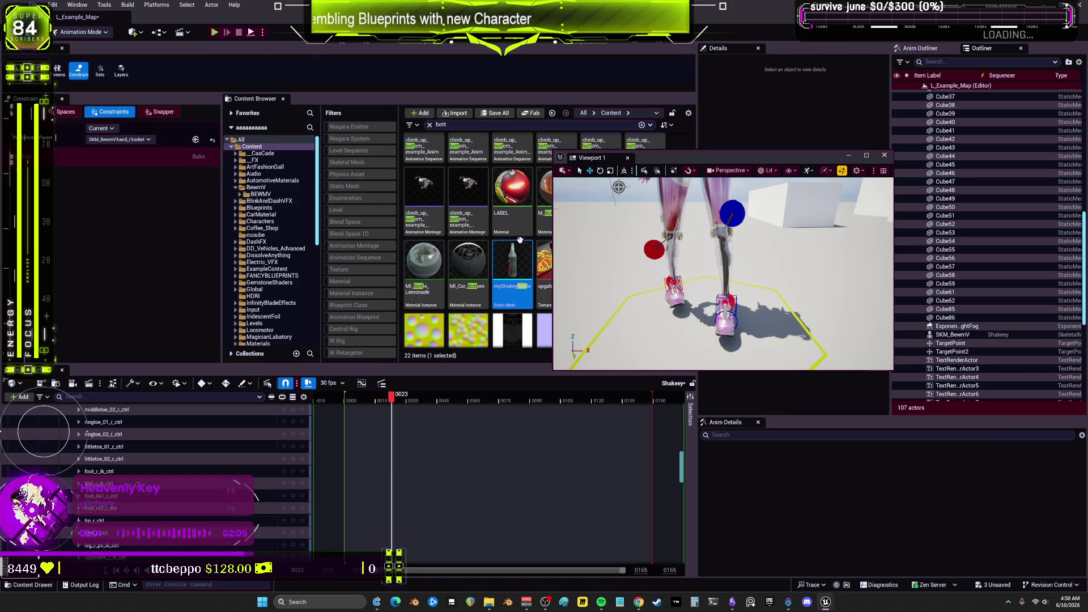
{"action": "mouse_move", "coordinate": [513, 271]}
{"action": "left_mouse_down"}
{"action": "mouse_move", "coordinate": [629, 326]}
{"action": "mouse_move", "coordinate": [615, 267]}
{"action": "left_mouse_up"}
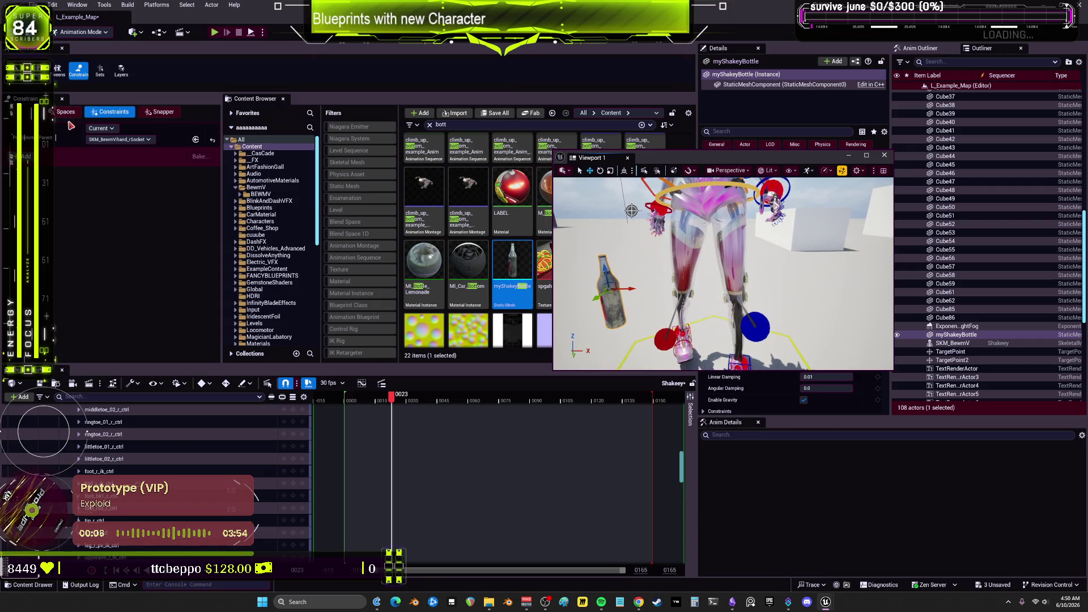
Add the new myShakeyBottle to the level sequence and select its track
{"action": "scroll", "coordinate": [84, 434], "scroll_direction": "up", "scroll_amount": 10}
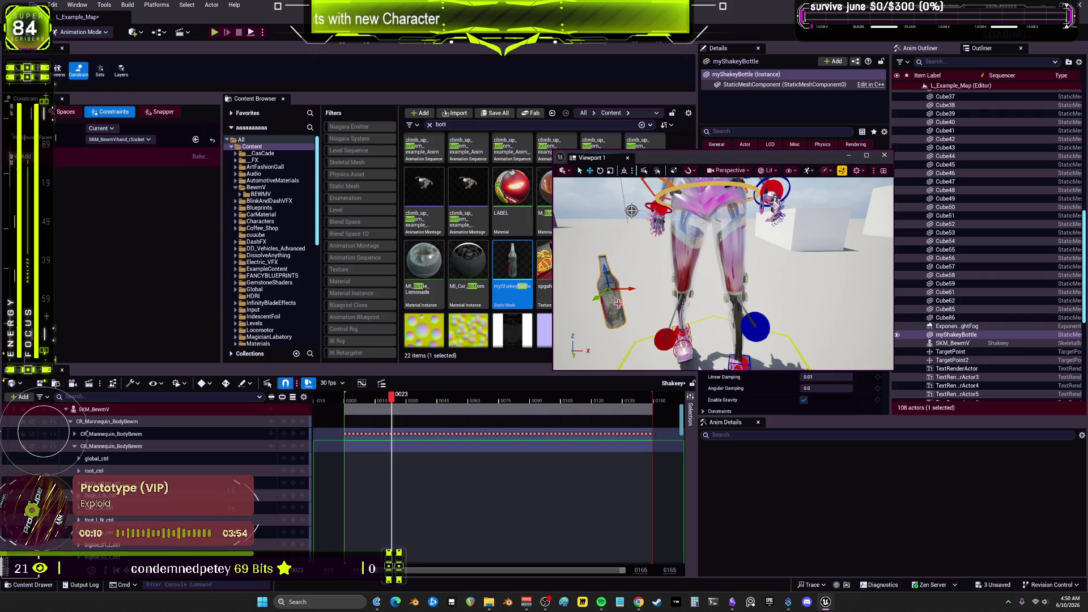
{"action": "mouse_move", "coordinate": [957, 339]}
{"action": "left_mouse_down"}
{"action": "mouse_move", "coordinate": [104, 414]}
{"action": "mouse_move", "coordinate": [194, 424]}
{"action": "left_mouse_up"}
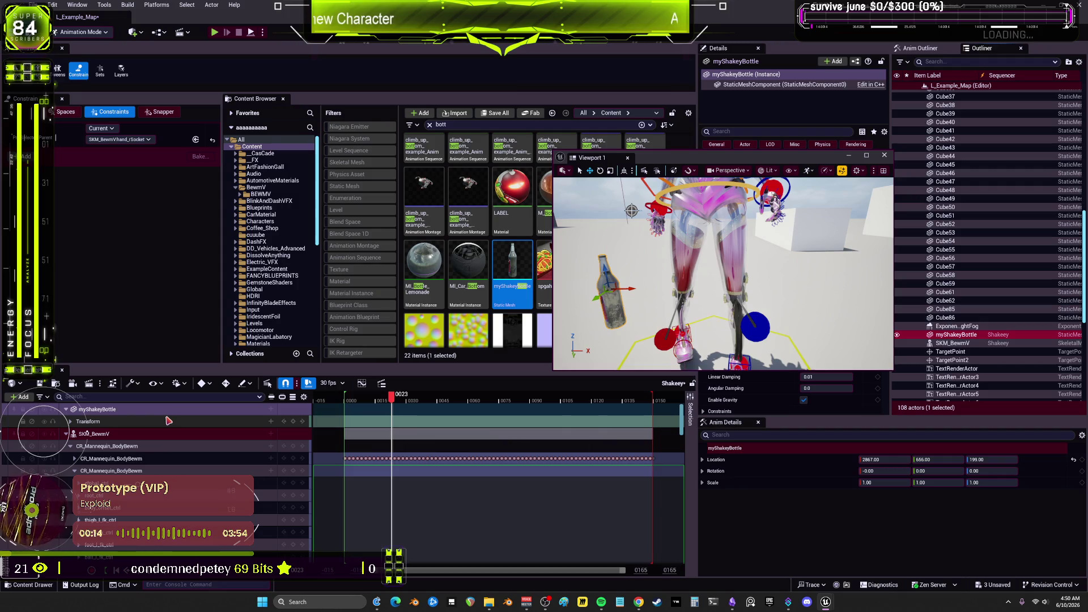
{"action": "left_click", "coordinate": [90, 410]}
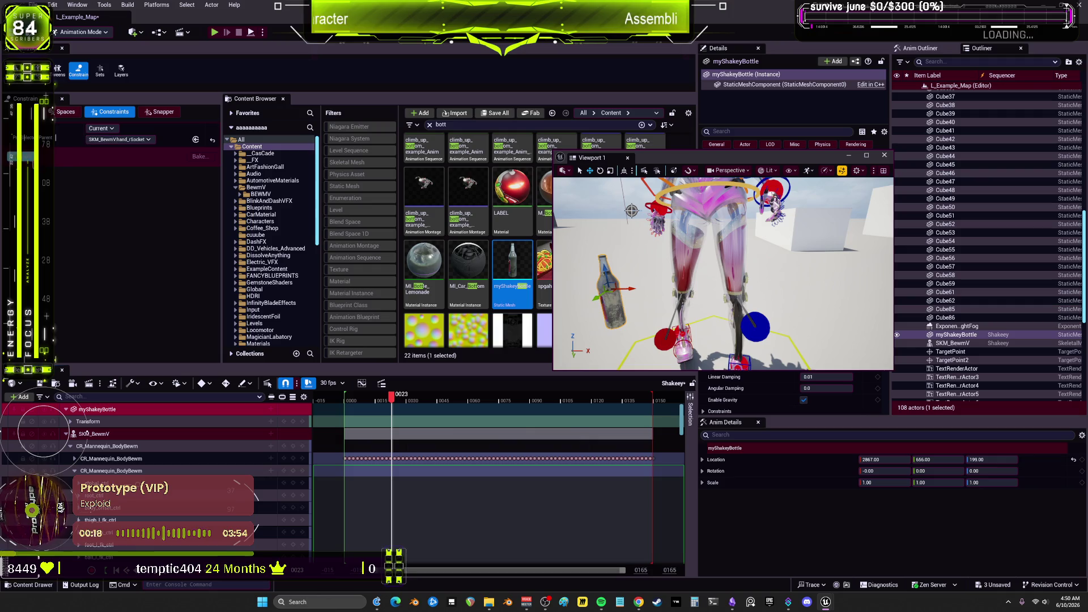
Parent-constrain the bottle to hand_rSocket and select the right hand control
{"action": "left_click", "coordinate": [12, 157]}
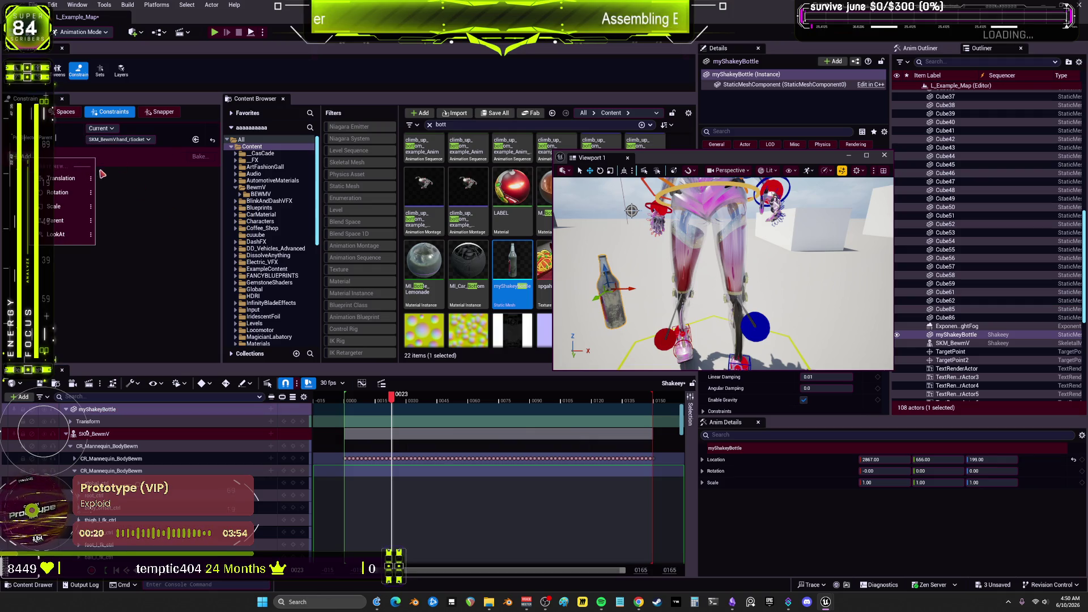
{"action": "left_click", "coordinate": [62, 221]}
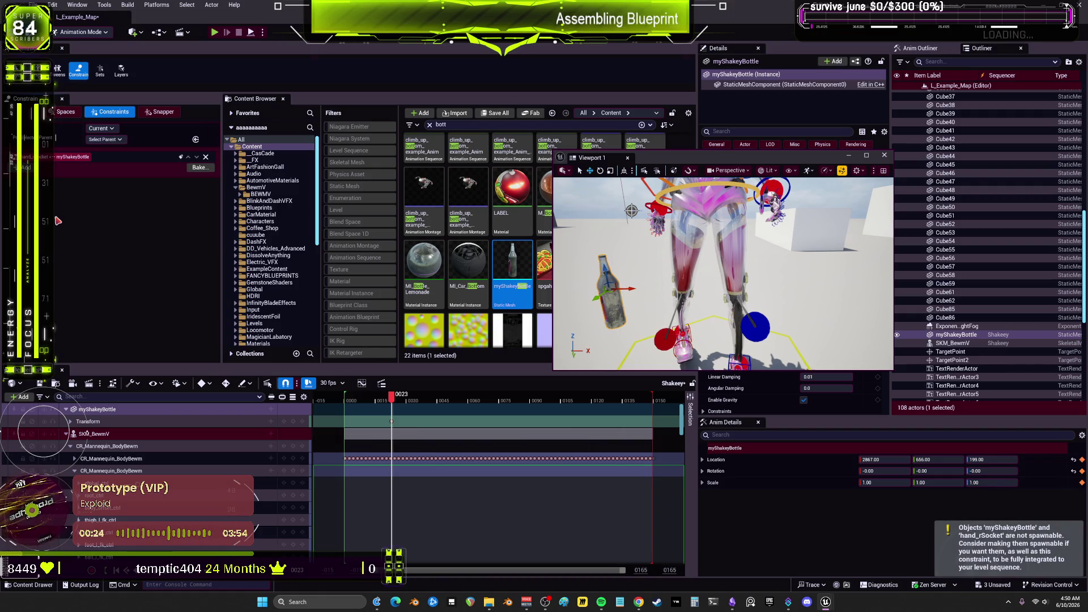
{"action": "scroll", "coordinate": [723, 274], "scroll_direction": "down", "scroll_amount": 3}
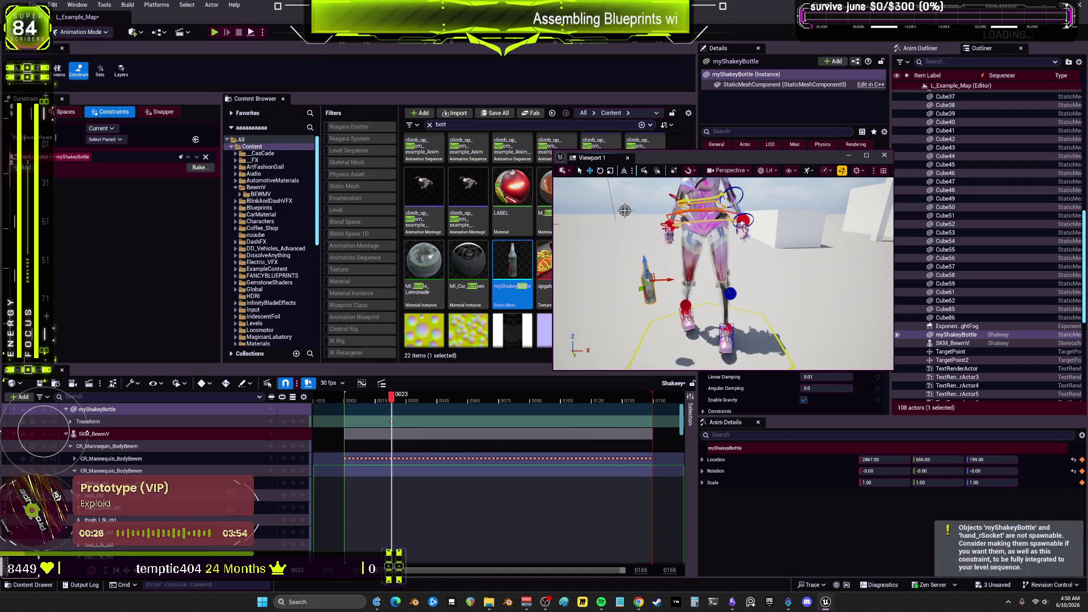
{"action": "left_click", "coordinate": [668, 223]}
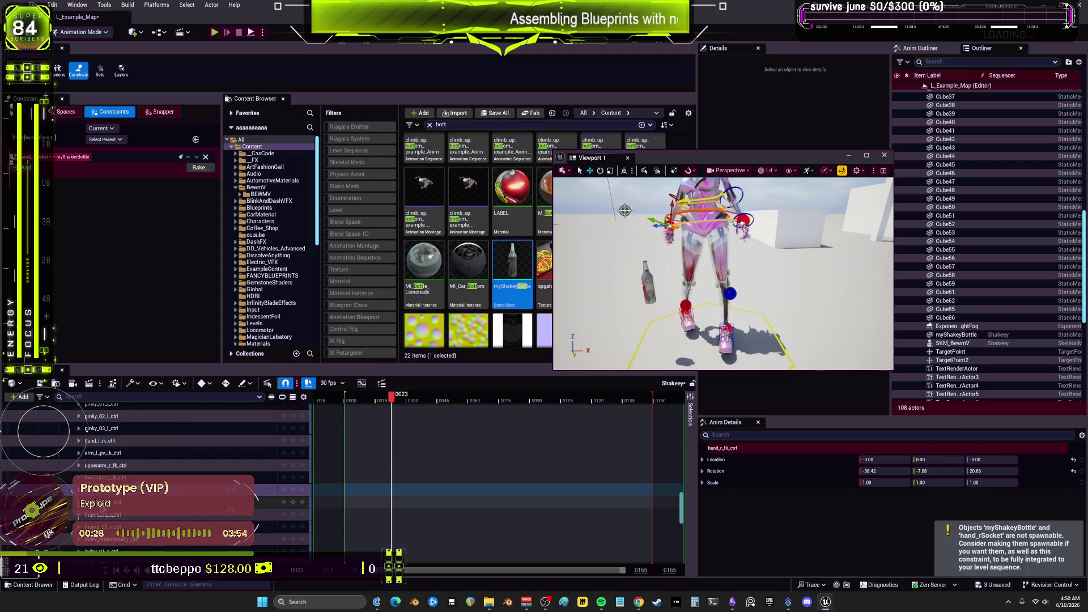
{"action": "scroll", "coordinate": [184, 471], "scroll_direction": "up", "scroll_amount": 10}
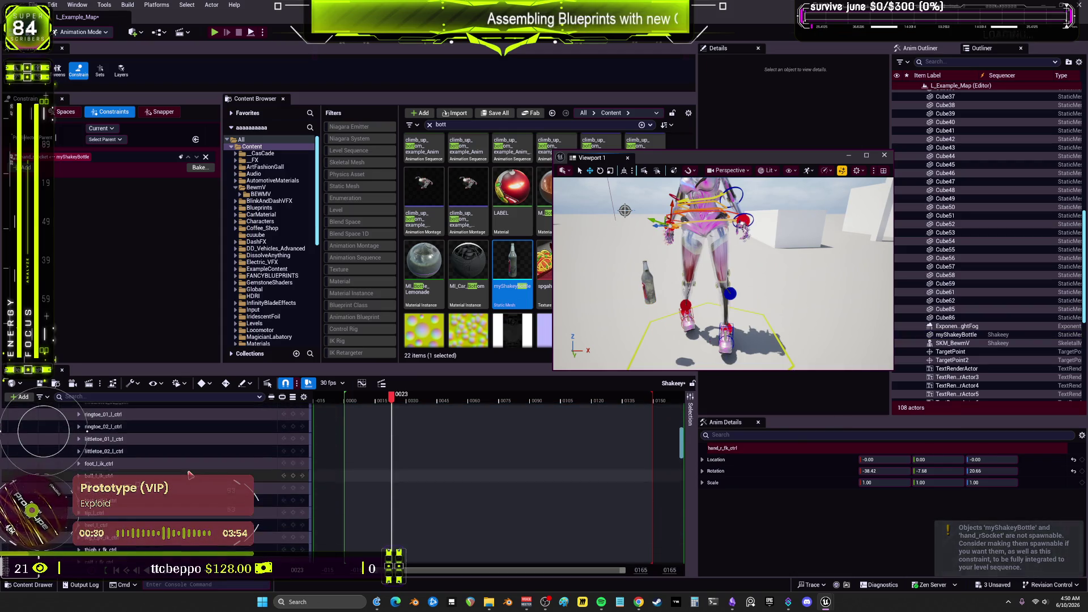
{"action": "scroll", "coordinate": [192, 471], "scroll_direction": "down", "scroll_amount": 3}
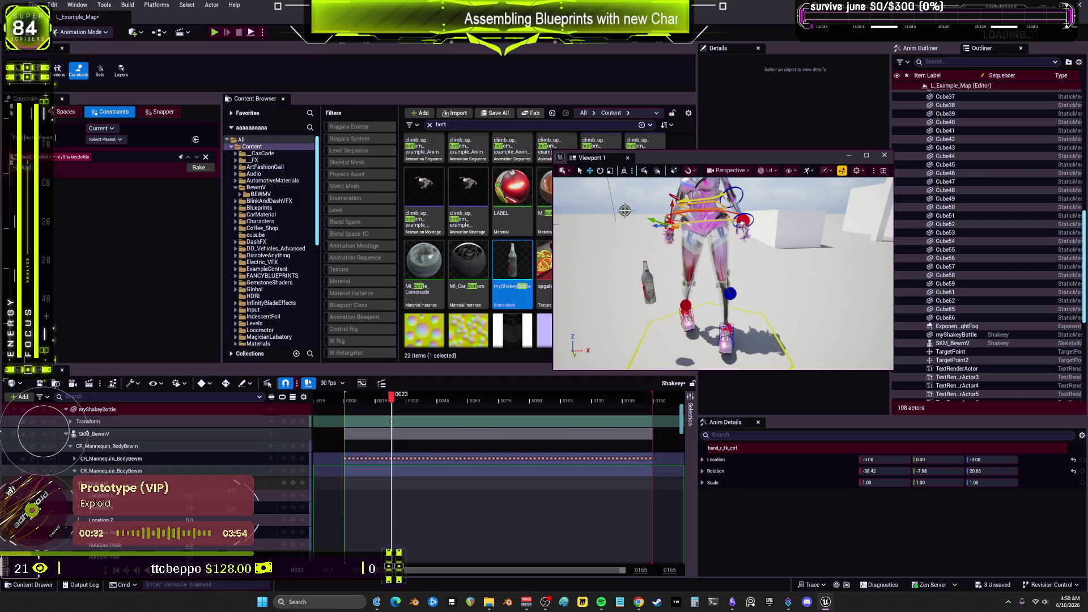
{"action": "scroll", "coordinate": [86, 432], "scroll_direction": "up", "scroll_amount": 5}
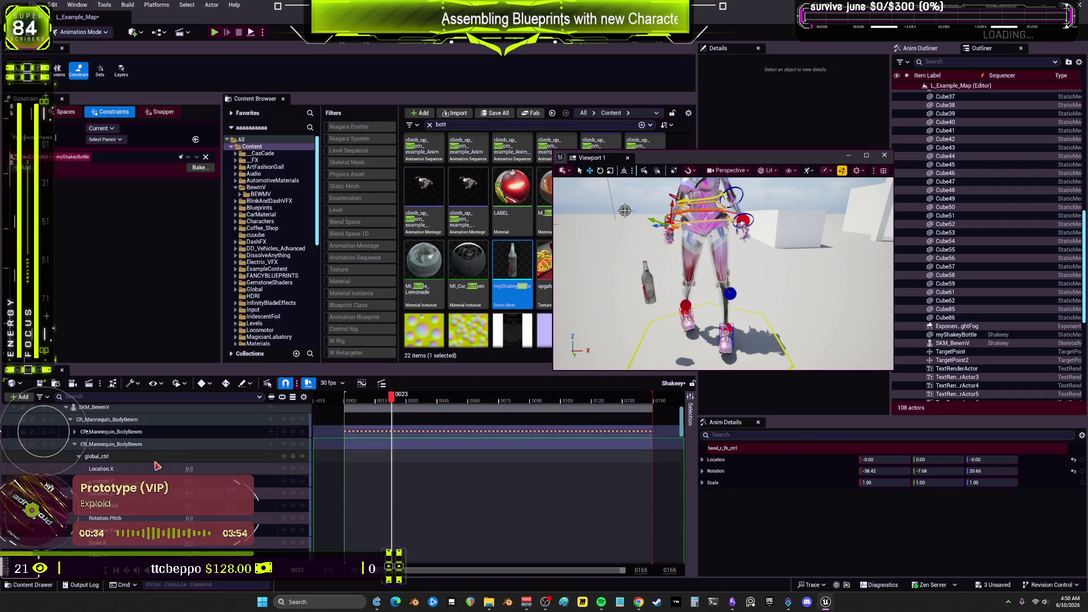
{"action": "scroll", "coordinate": [90, 440], "scroll_direction": "down", "scroll_amount": 2}
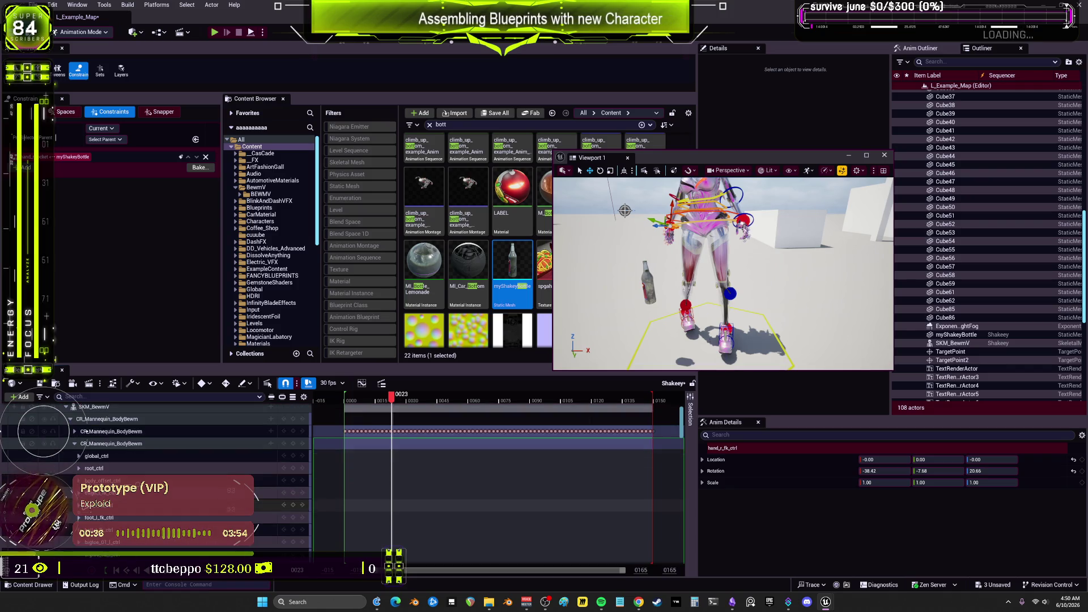
{"action": "left_click", "coordinate": [103, 445]}
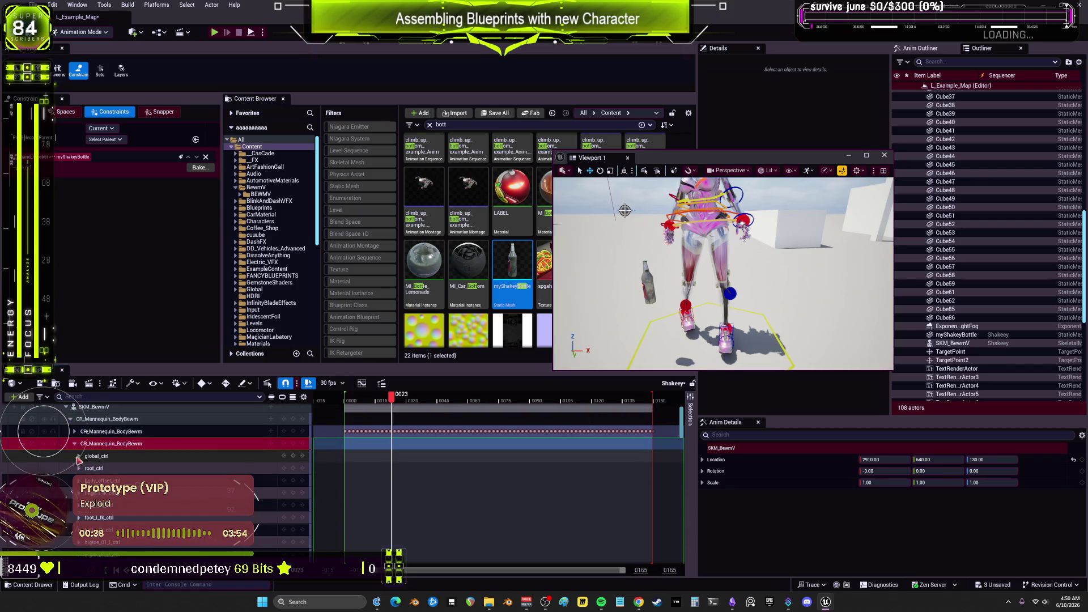
{"action": "left_click", "coordinate": [82, 457]}
{"action": "scroll", "coordinate": [86, 465], "scroll_direction": "down", "scroll_amount": 3}
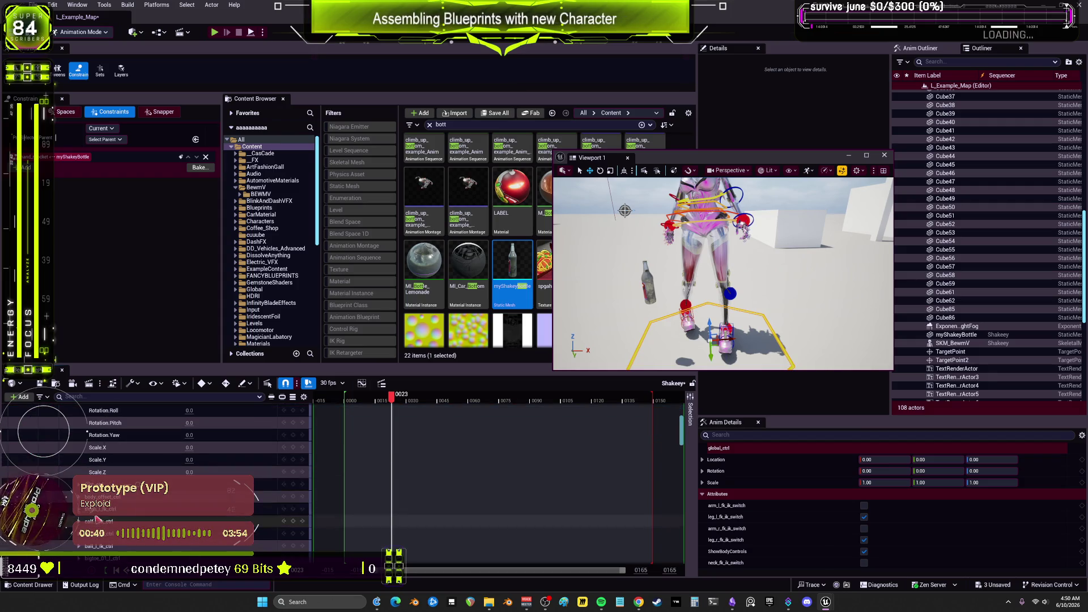
{"action": "scroll", "coordinate": [156, 454], "scroll_direction": "down", "scroll_amount": 3}
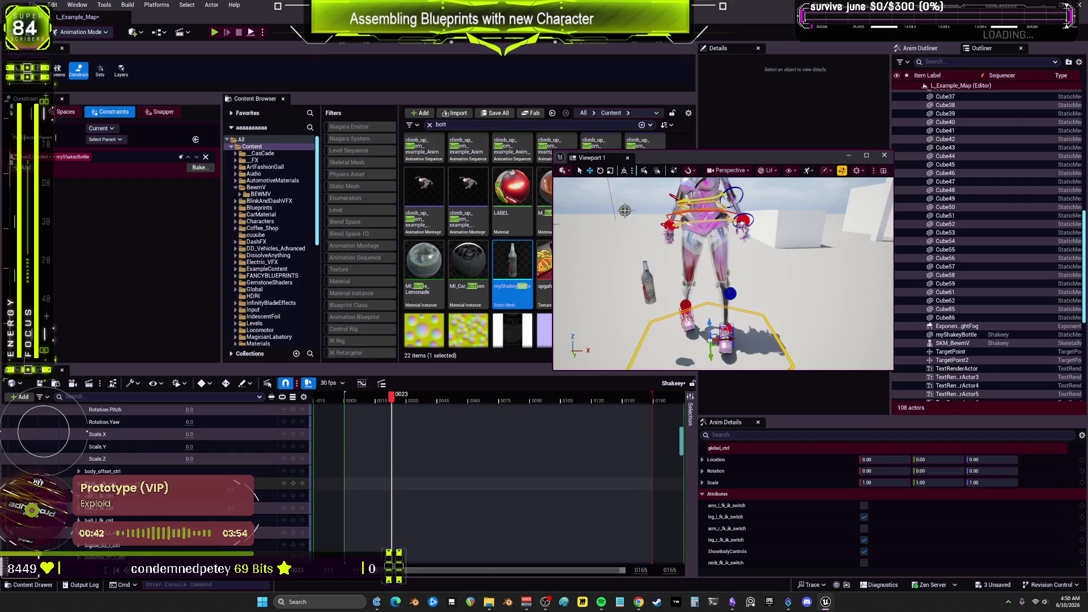
{"action": "scroll", "coordinate": [87, 434], "scroll_direction": "down", "scroll_amount": 5}
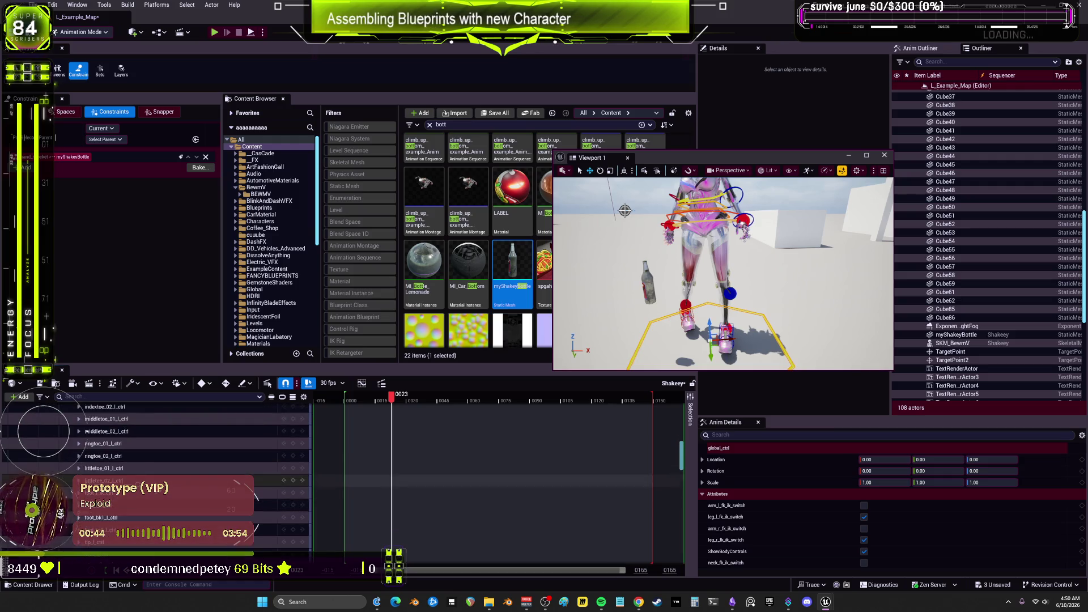
{"action": "scroll", "coordinate": [160, 476], "scroll_direction": "down", "scroll_amount": 10}
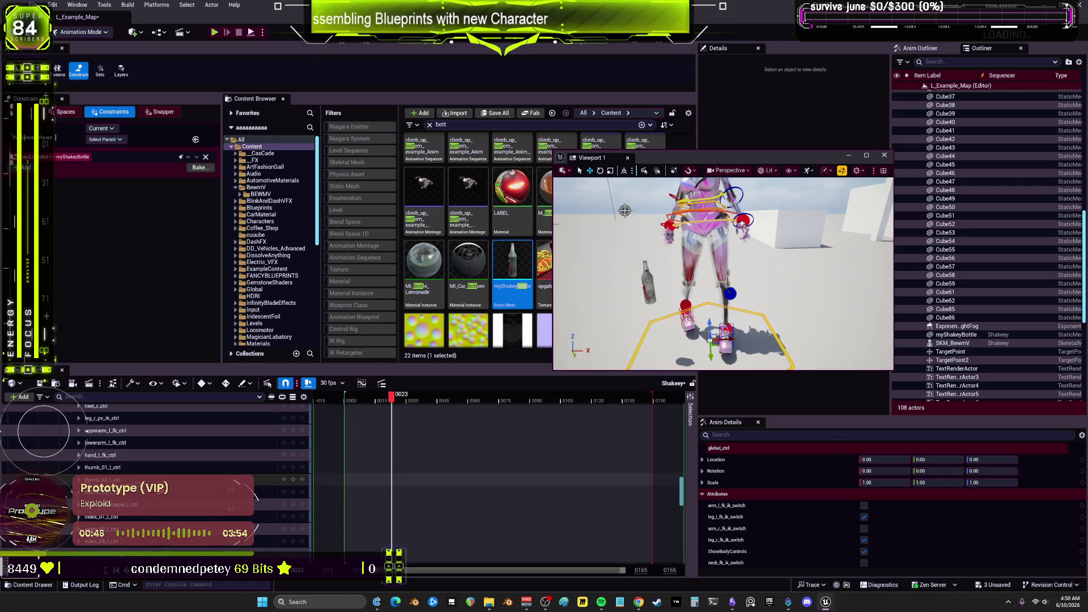
{"action": "scroll", "coordinate": [87, 433], "scroll_direction": "down", "scroll_amount": 5}
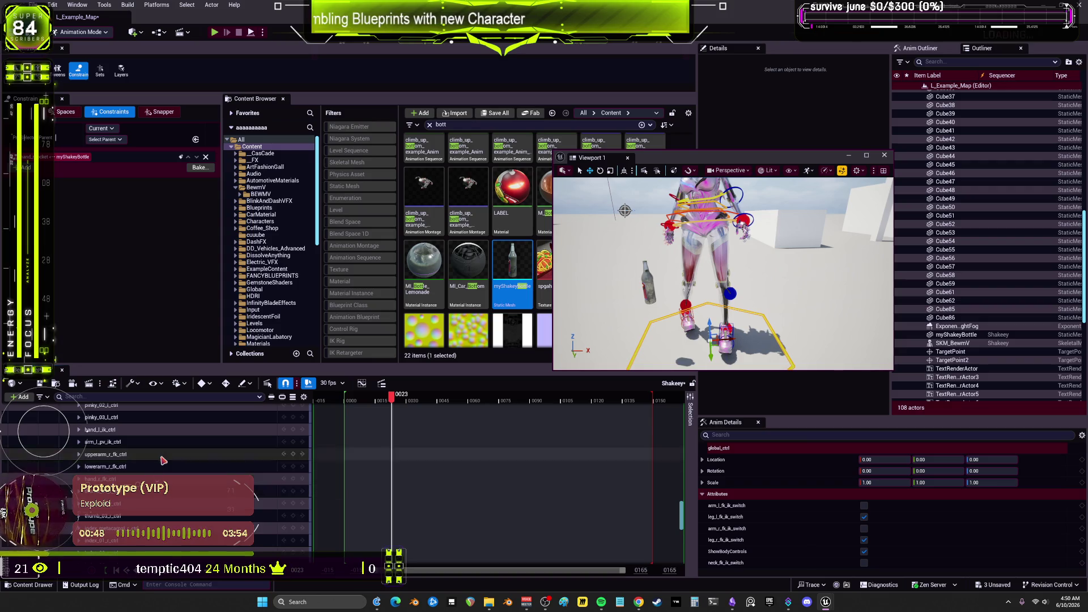
{"action": "scroll", "coordinate": [86, 430], "scroll_direction": "down", "scroll_amount": 2}
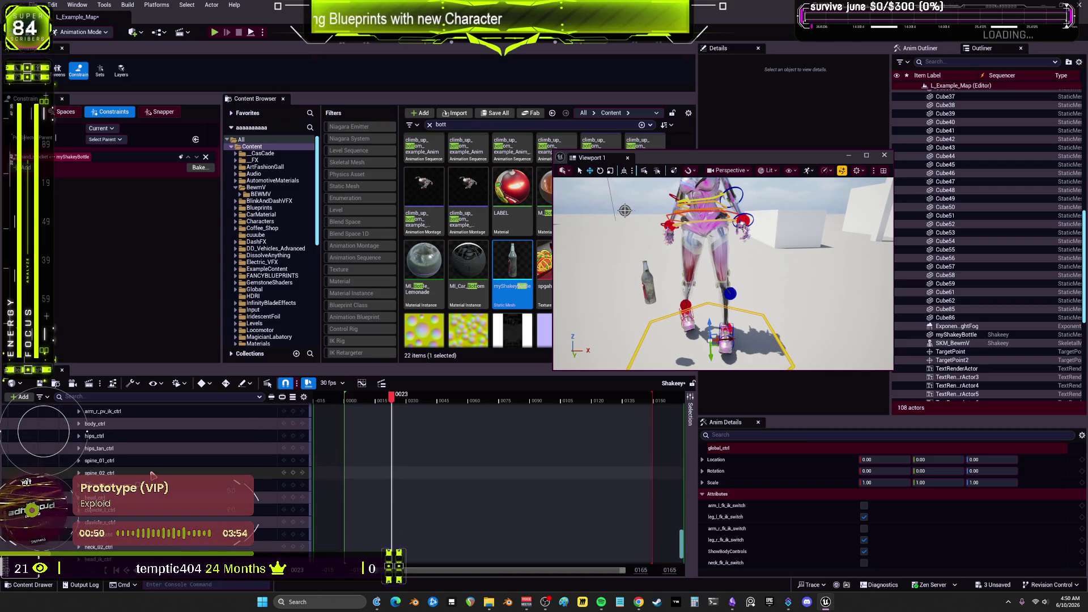
{"action": "scroll", "coordinate": [86, 429], "scroll_direction": "up", "scroll_amount": 2}
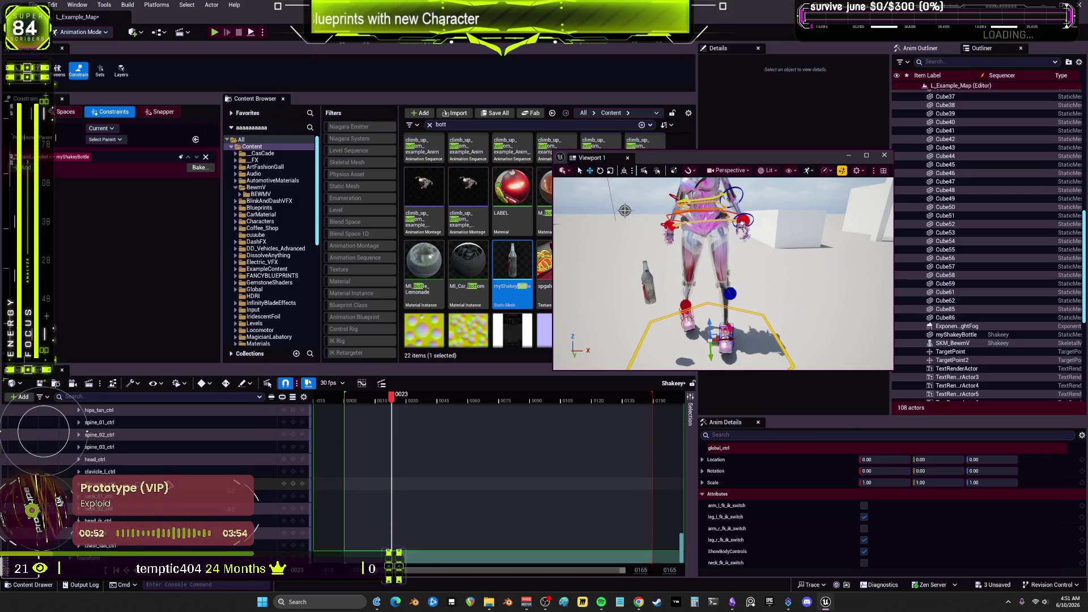
{"action": "scroll", "coordinate": [204, 508], "scroll_direction": "down", "scroll_amount": 10}
{"action": "scroll", "coordinate": [205, 509], "scroll_direction": "up", "scroll_amount": 10}
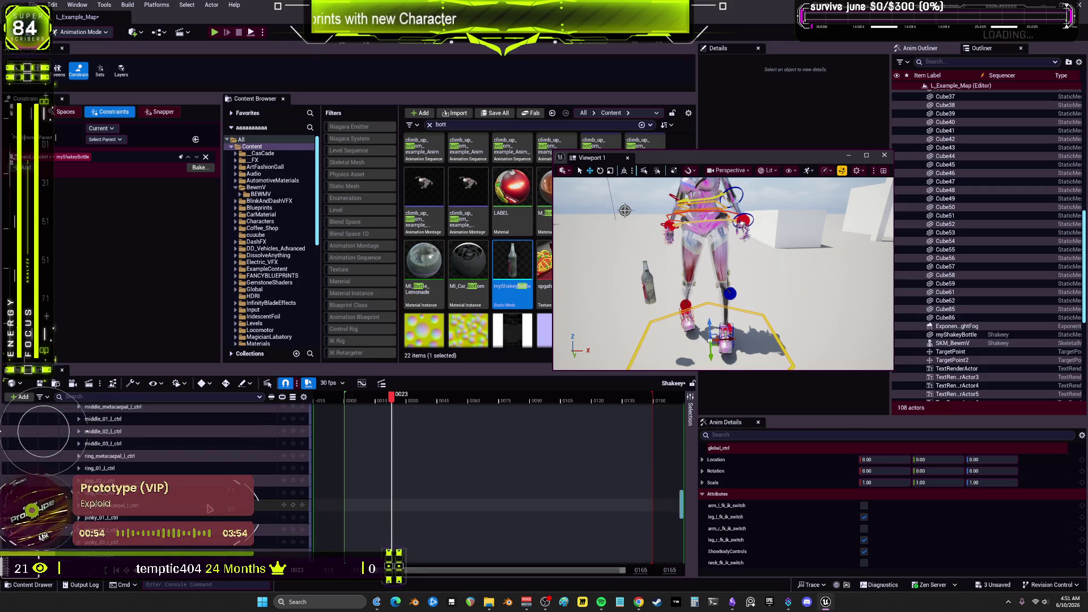
{"action": "scroll", "coordinate": [85, 433], "scroll_direction": "up", "scroll_amount": 5}
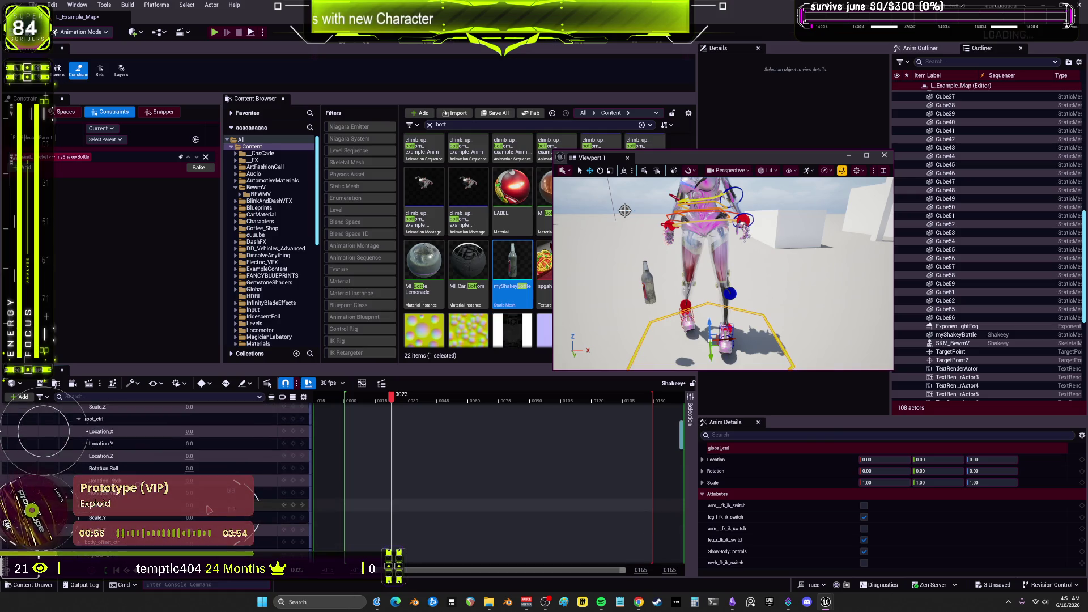
{"action": "left_click", "coordinate": [109, 447]}
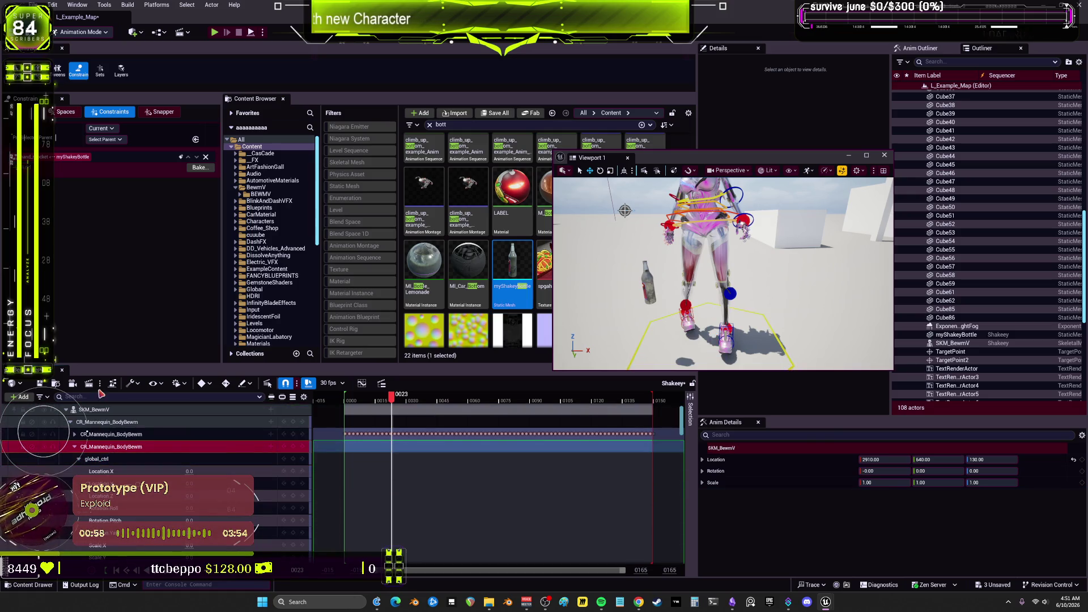
Clear the track search filter and inspect the foot_l_ik_ctrl control and the control rig track
{"action": "type", "text": "switc"}
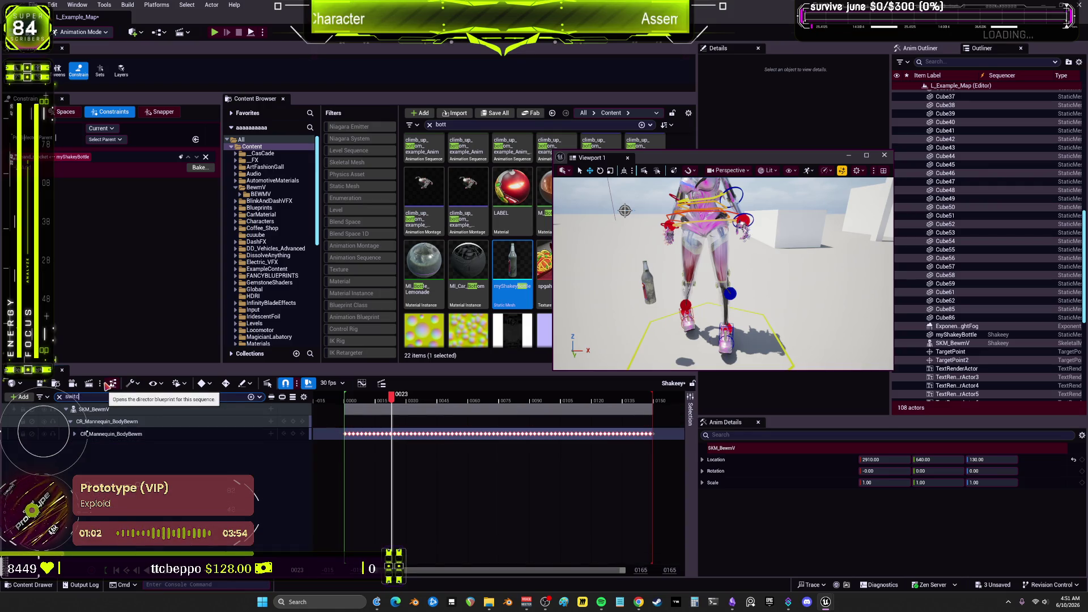
{"action": "key", "text": "BackSpace"}
{"action": "key", "text": "BackSpace"}
{"action": "key", "text": "BackSpace"}
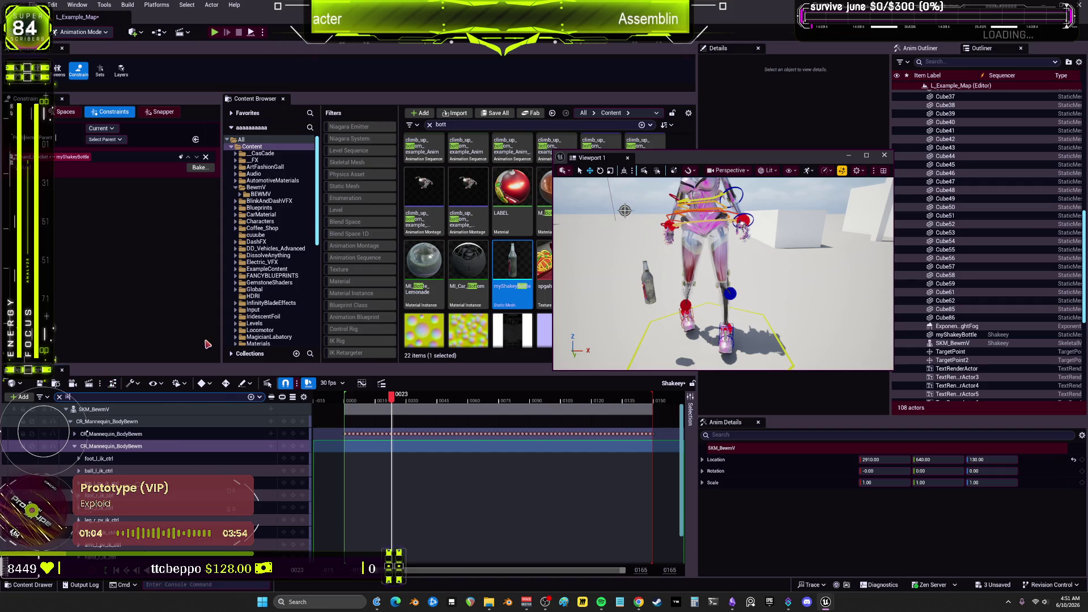
{"action": "left_click", "coordinate": [78, 461]}
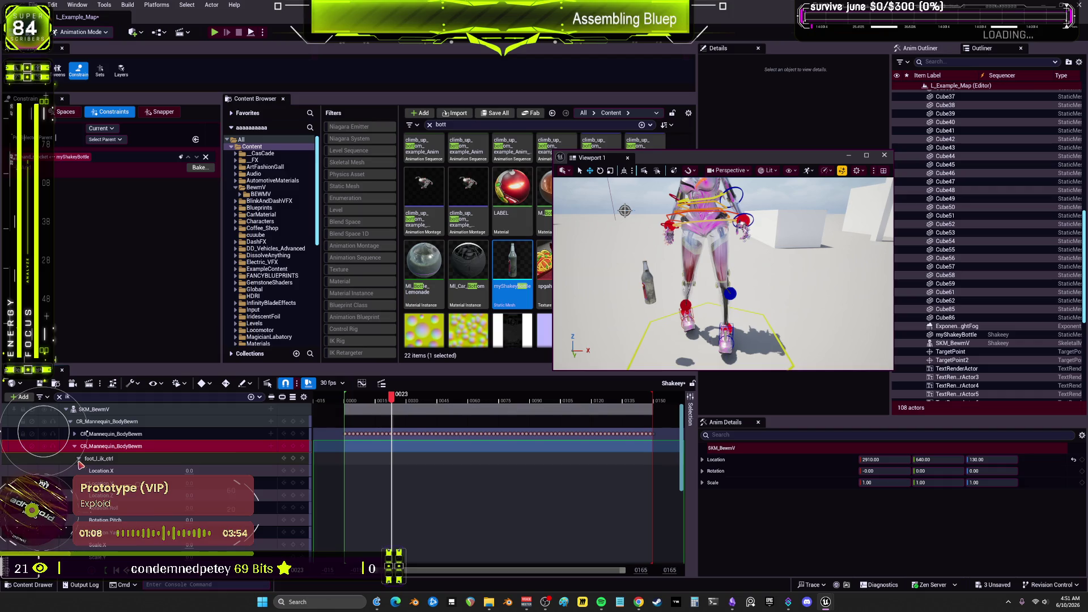
{"action": "left_click", "coordinate": [78, 461]}
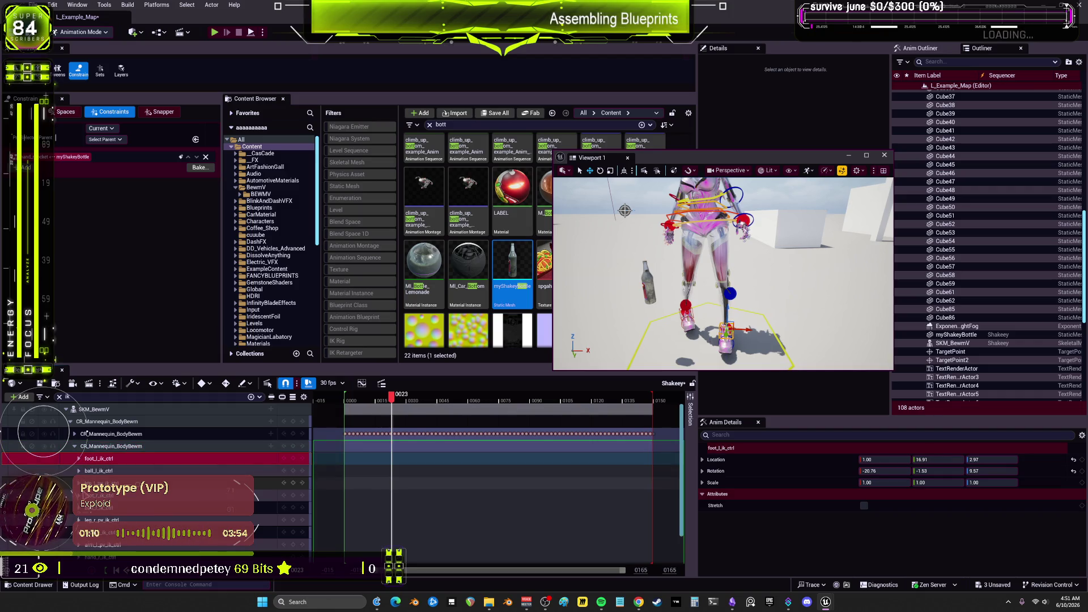
{"action": "scroll", "coordinate": [85, 433], "scroll_direction": "down", "scroll_amount": 2}
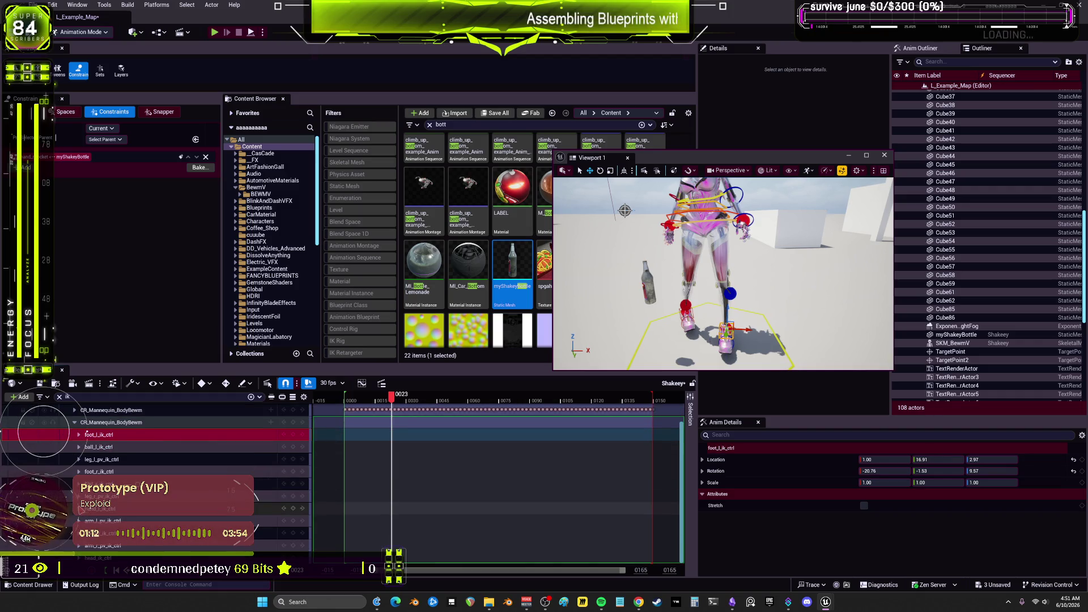
{"action": "scroll", "coordinate": [86, 433], "scroll_direction": "up", "scroll_amount": 2}
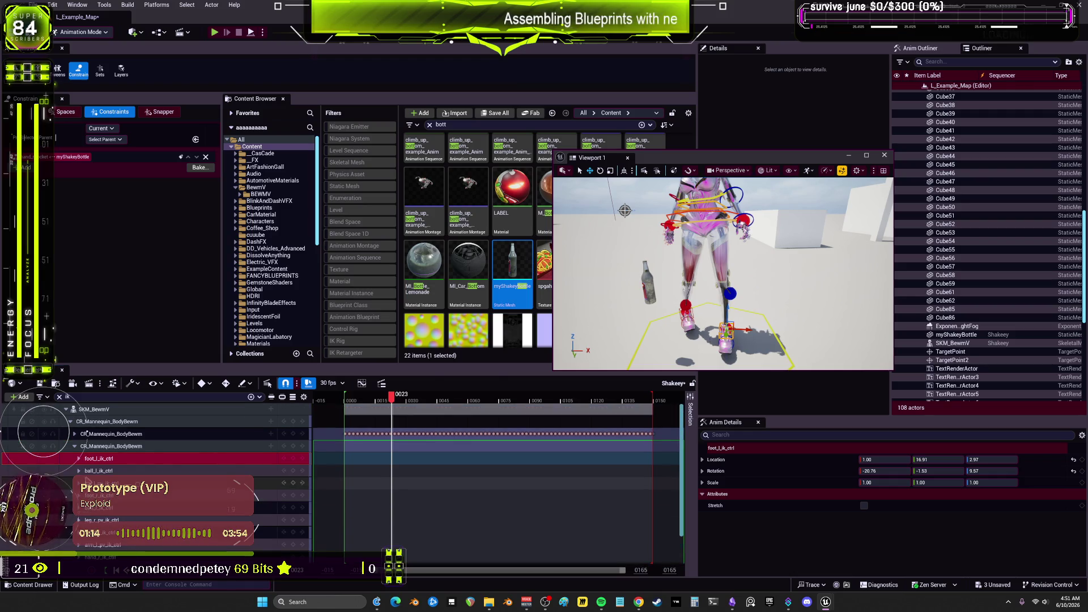
{"action": "left_click", "coordinate": [80, 450]}
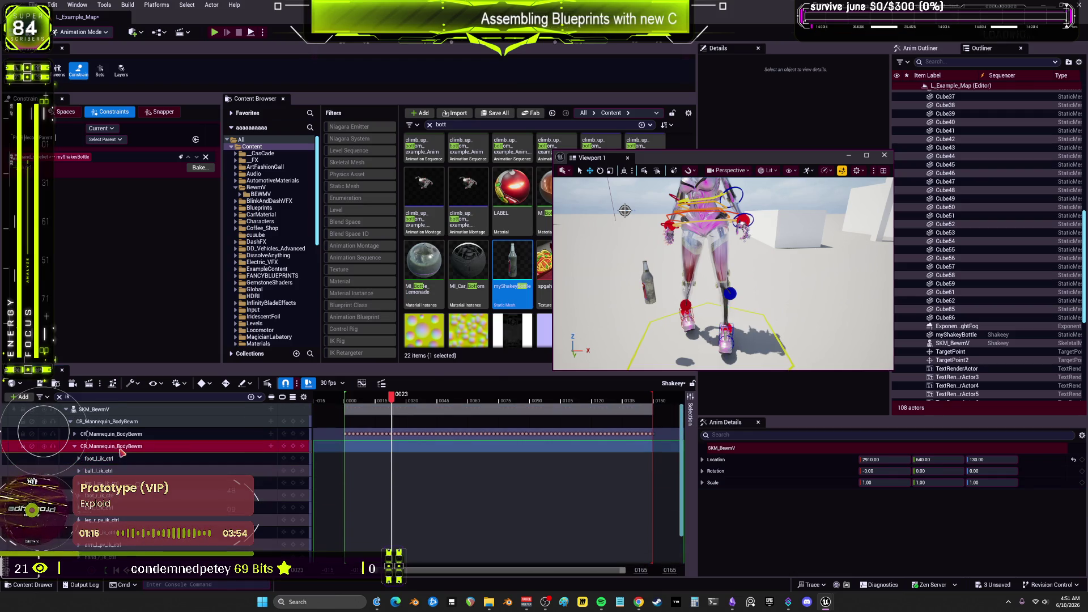
{"action": "left_click", "coordinate": [70, 397]}
{"action": "type", "text": "hand"}
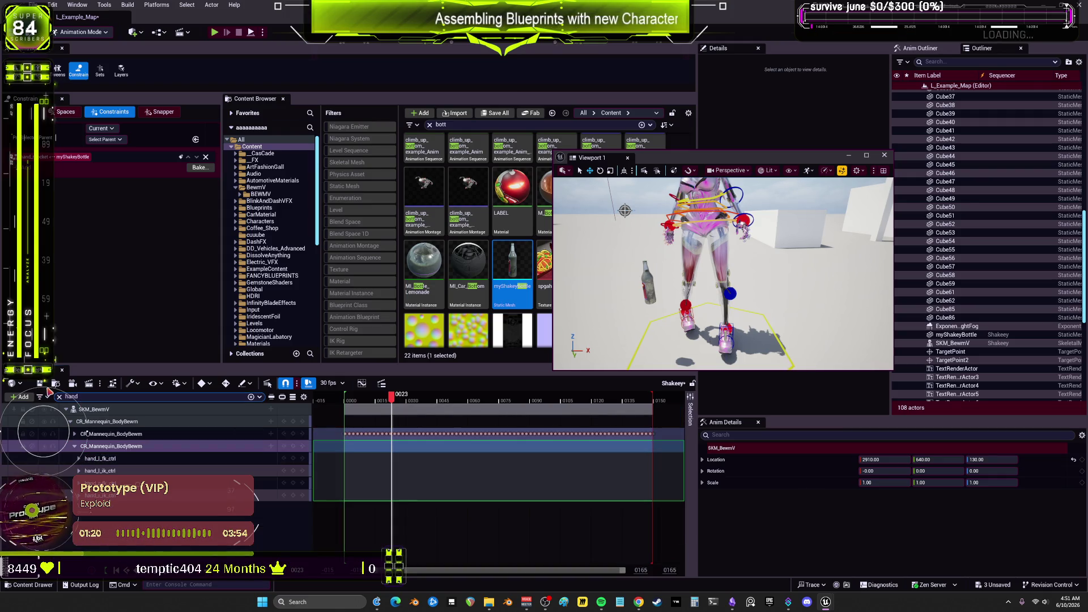
Expand hand_l_ik_ctrl, clear the hand filter and look at the global_ctrl track's options
{"action": "scroll", "coordinate": [87, 432], "scroll_direction": "down", "scroll_amount": 3}
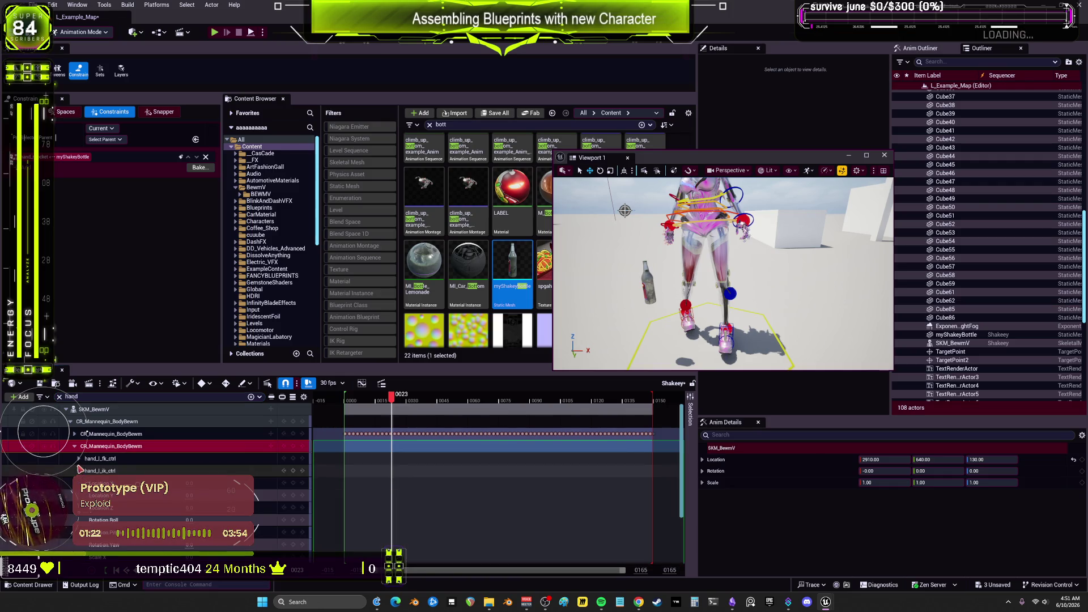
{"action": "left_click", "coordinate": [78, 437]}
{"action": "scroll", "coordinate": [81, 440], "scroll_direction": "up", "scroll_amount": 1}
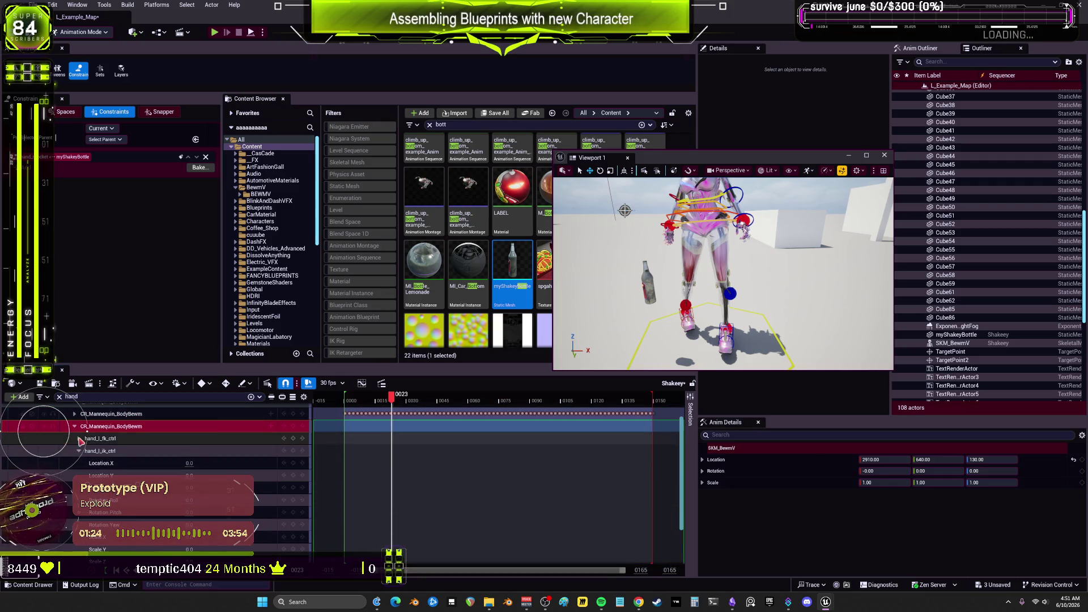
{"action": "scroll", "coordinate": [86, 443], "scroll_direction": "up", "scroll_amount": 1}
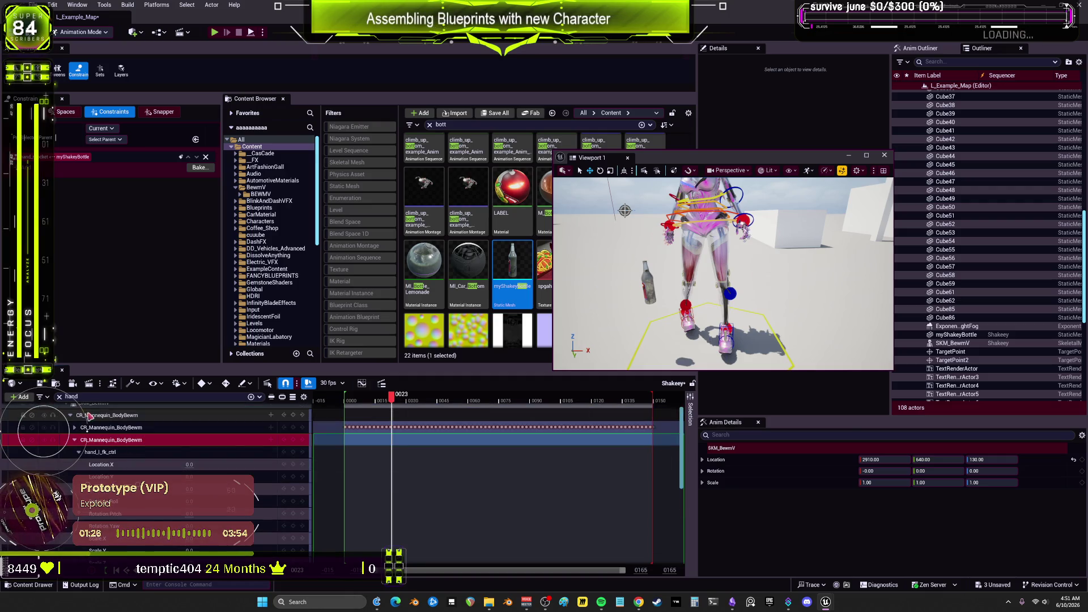
{"action": "key", "text": "BackSpace"}
{"action": "key", "text": "BackSpace"}
{"action": "key", "text": "BackSpace"}
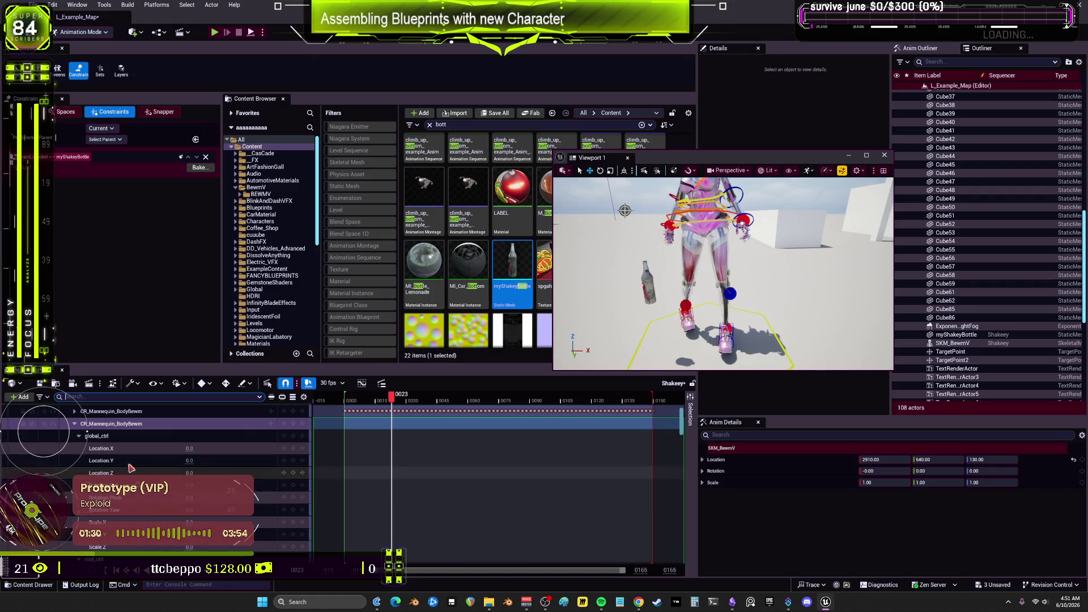
{"action": "left_click", "coordinate": [98, 438]}
{"action": "right_click", "coordinate": [100, 439]}
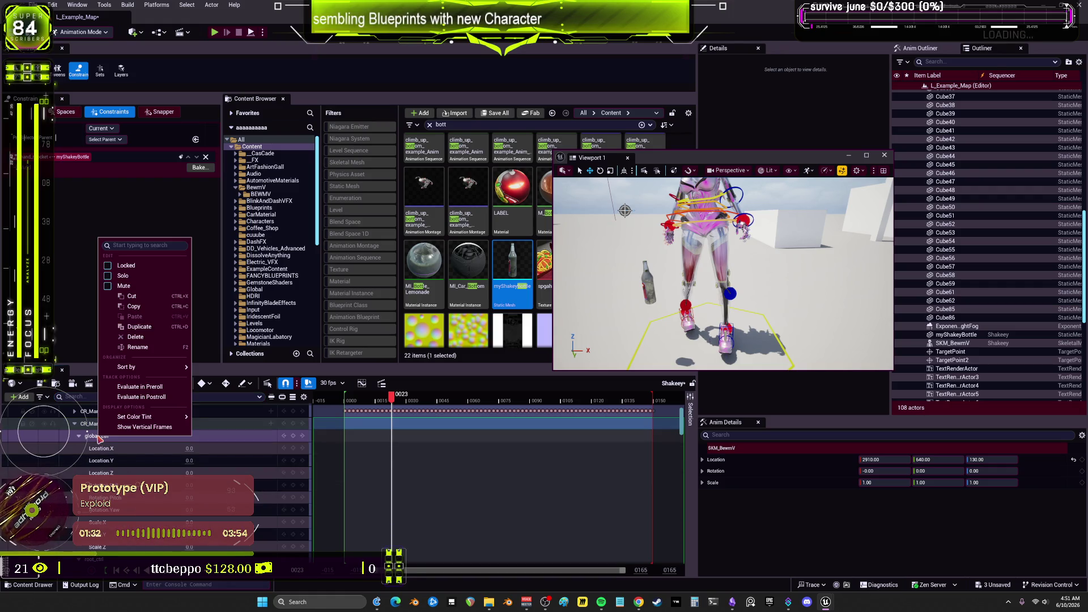
{"action": "left_click", "coordinate": [96, 440]}
{"action": "scroll", "coordinate": [94, 438], "scroll_direction": "up", "scroll_amount": 2}
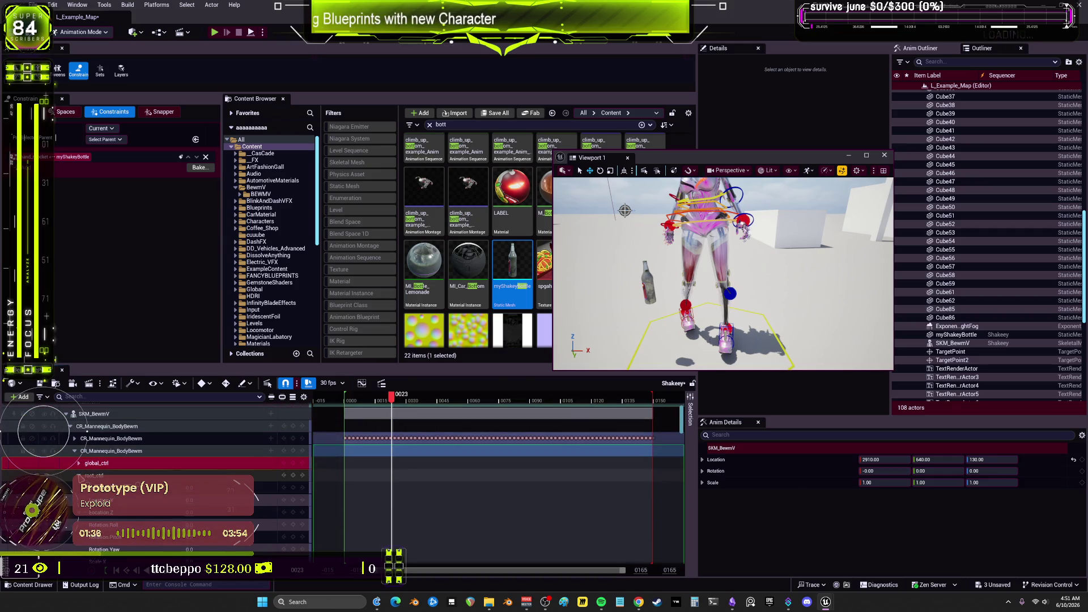
Enlarge the Sequencer upward, scroll the control rig tracks, and select CR_Mannequin_BodyBewm
{"action": "left_click_drag", "start_coordinate": [208, 374], "coordinate": [208, 141]}
{"action": "scroll", "coordinate": [164, 369], "scroll_direction": "down", "scroll_amount": 3}
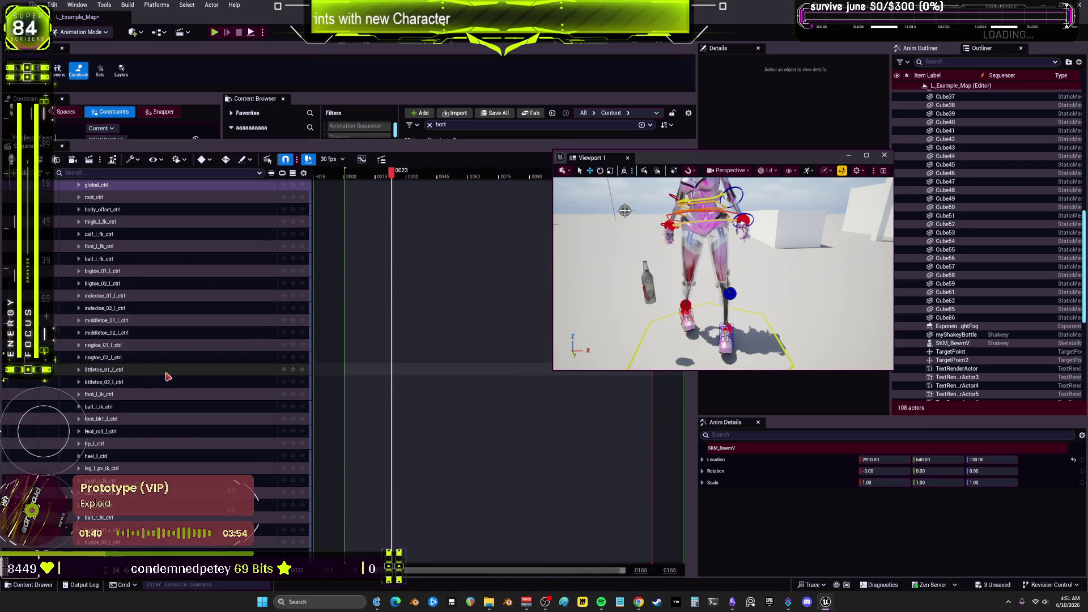
{"action": "scroll", "coordinate": [168, 378], "scroll_direction": "down", "scroll_amount": 15}
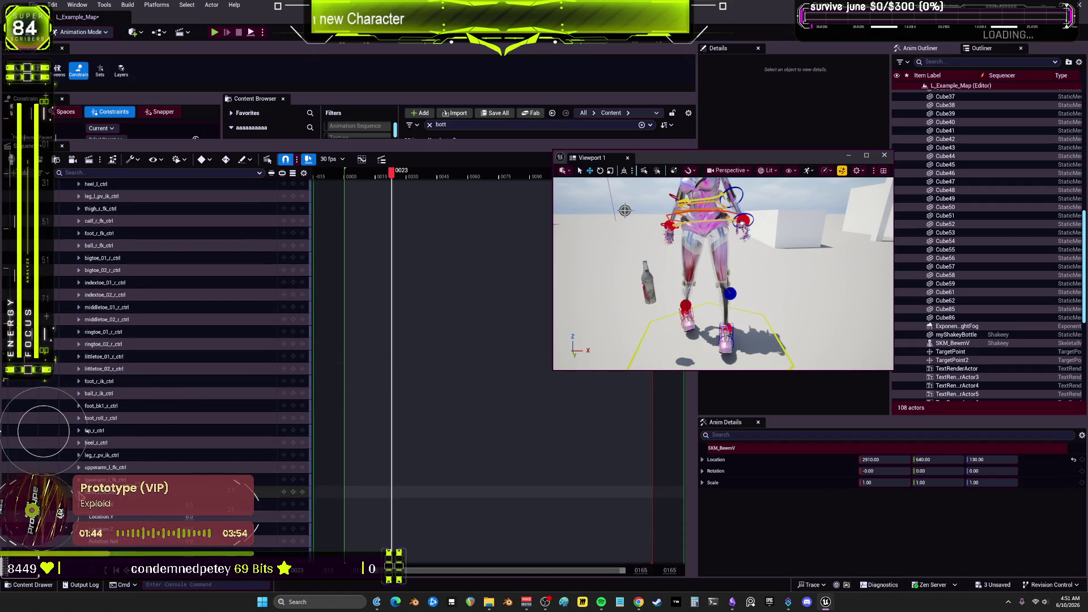
{"action": "scroll", "coordinate": [200, 471], "scroll_direction": "down", "scroll_amount": 10}
{"action": "scroll", "coordinate": [227, 465], "scroll_direction": "up", "scroll_amount": 20}
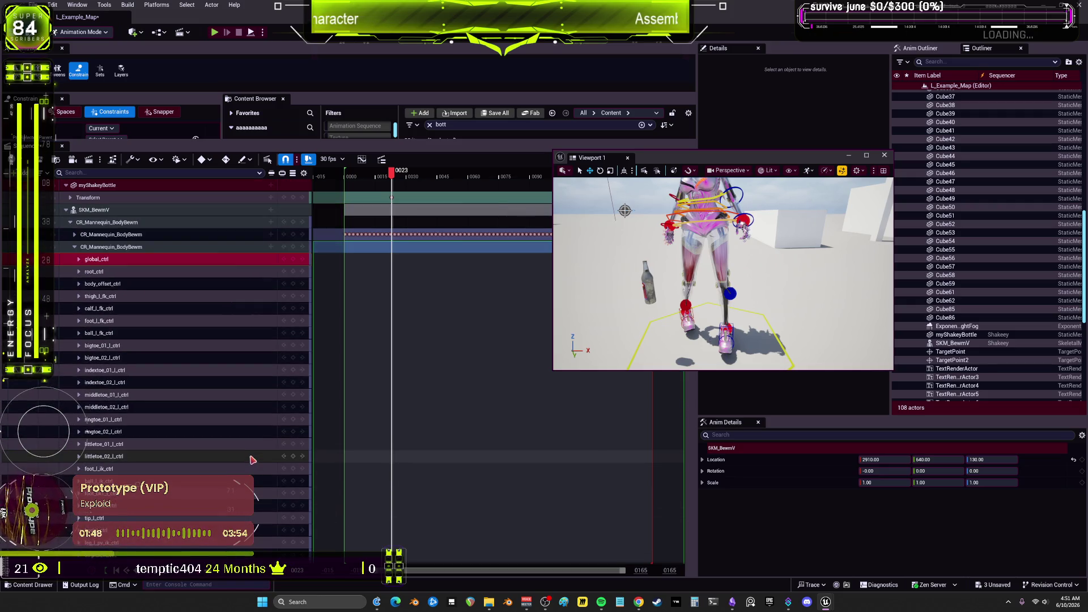
{"action": "left_click", "coordinate": [138, 248]}
Add an Override section to the CR_Mannequin_BodyBewm control rig track
{"action": "right_click", "coordinate": [138, 250]}
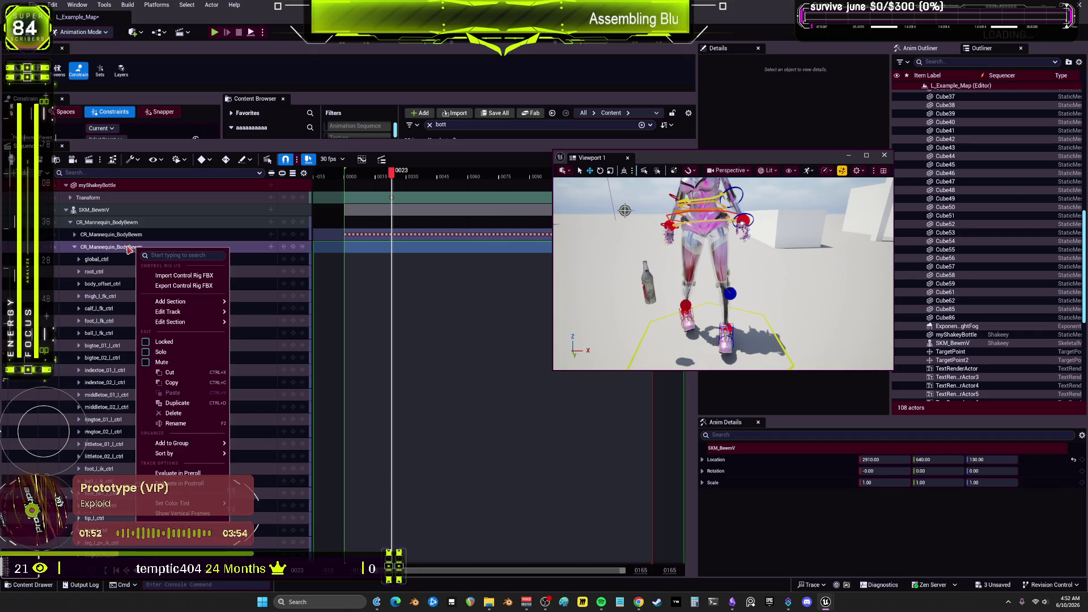
{"action": "left_click", "coordinate": [267, 250]}
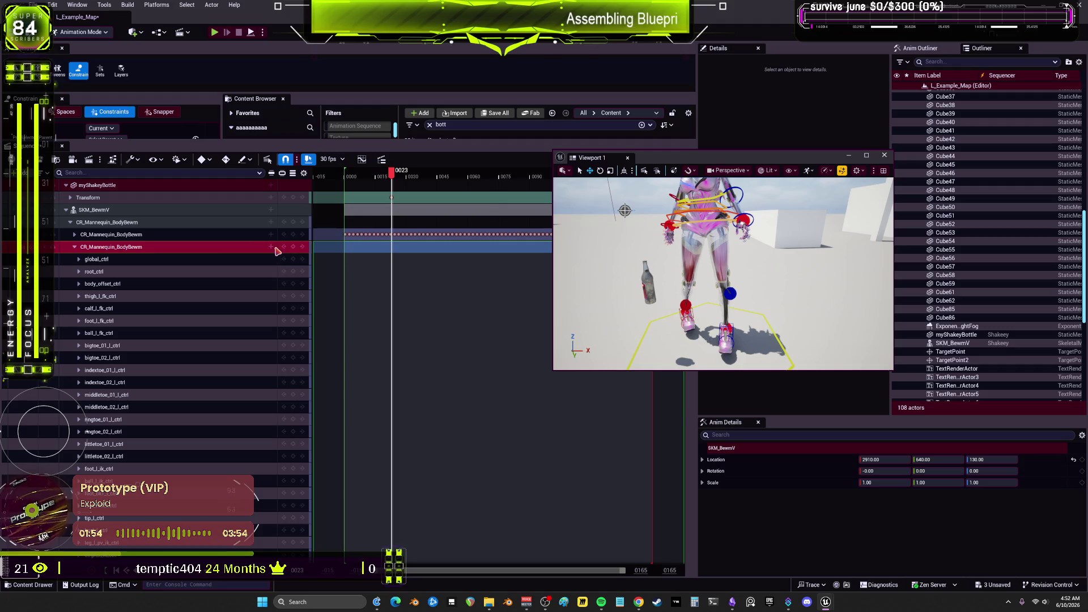
{"action": "left_click", "coordinate": [271, 248]}
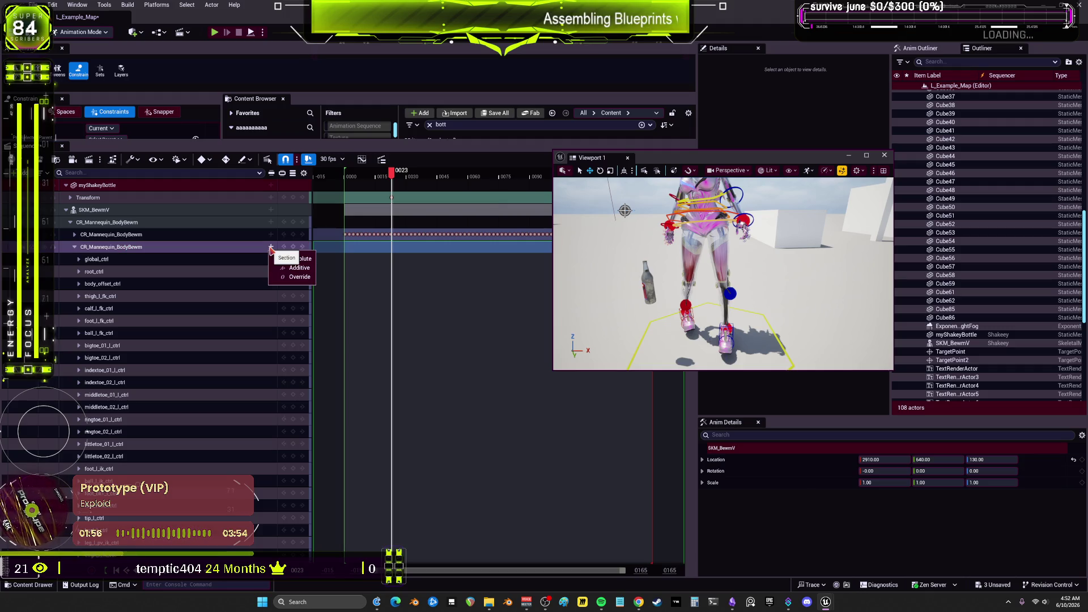
{"action": "left_click", "coordinate": [294, 250]}
{"action": "left_click", "coordinate": [294, 250]}
{"action": "left_click", "coordinate": [293, 277]}
Undo the Override section and expand global_ctrl to show its Location, Rotation and Scale channels
{"action": "left_click", "coordinate": [271, 251]}
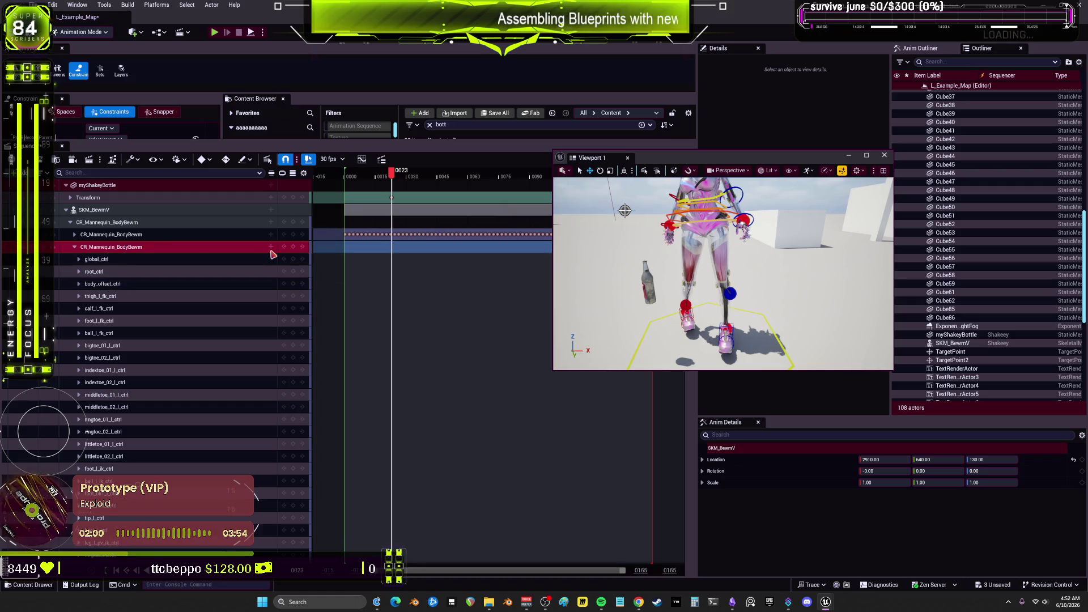
{"action": "key", "text": "ctrl+z"}
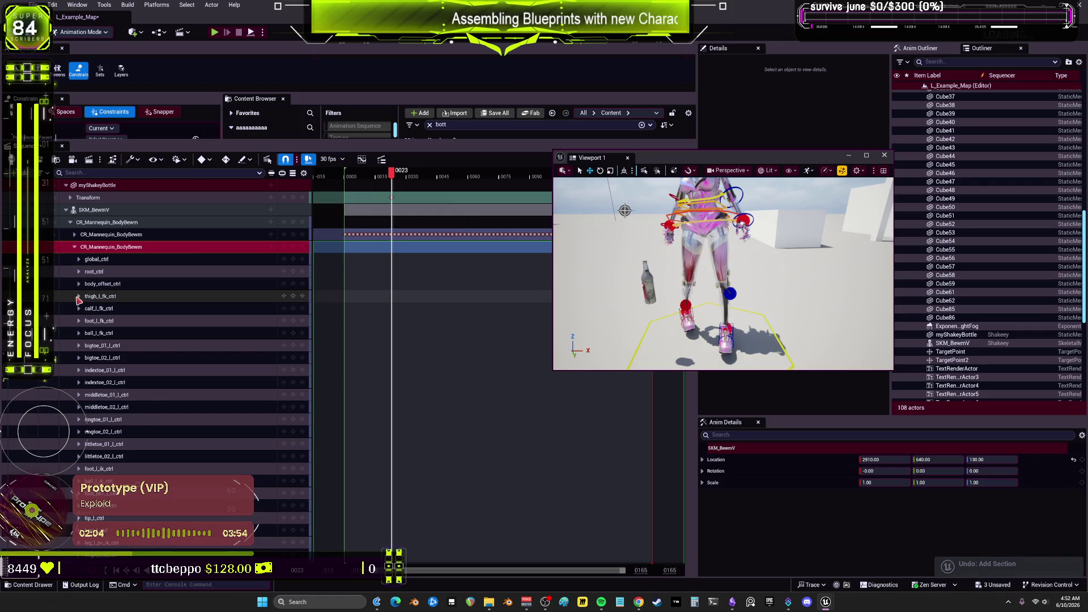
{"action": "left_click", "coordinate": [79, 259]}
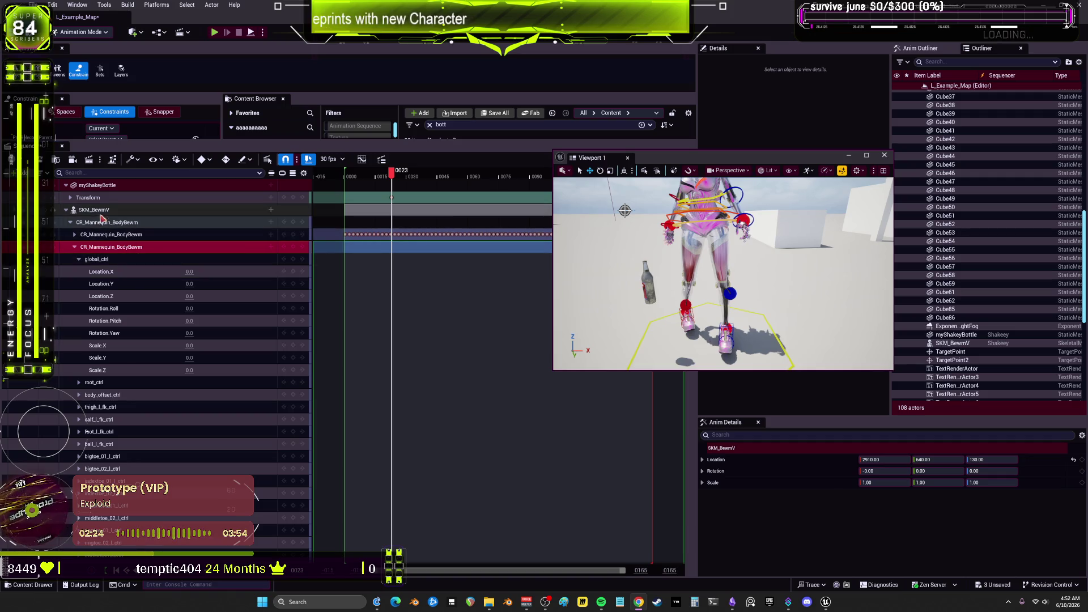
{"action": "left_click", "coordinate": [66, 210]}
Re-expand SKM_BewmV, expand the bottle's Transform track, and scroll down the control list
{"action": "left_click", "coordinate": [67, 211]}
{"action": "left_click", "coordinate": [70, 198]}
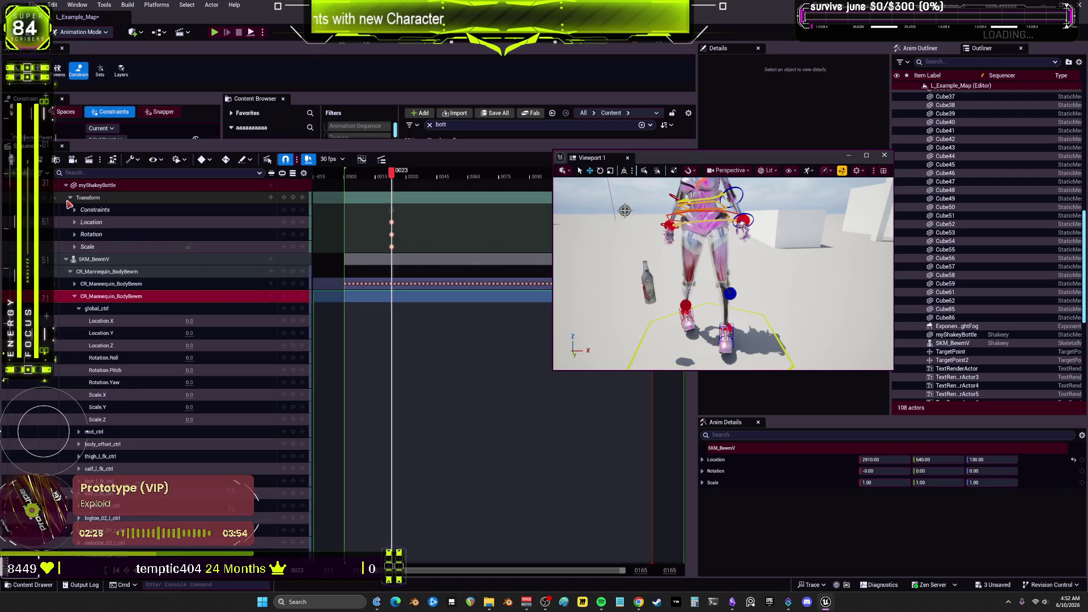
{"action": "scroll", "coordinate": [132, 308], "scroll_direction": "down", "scroll_amount": 5}
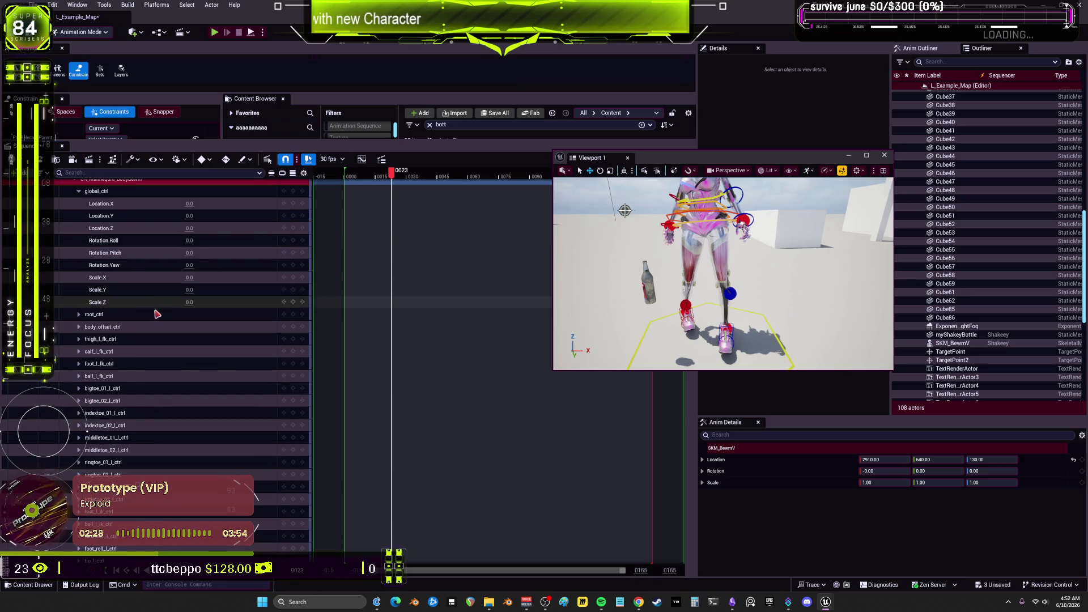
{"action": "scroll", "coordinate": [131, 308], "scroll_direction": "down", "scroll_amount": 3}
{"action": "scroll", "coordinate": [131, 308], "scroll_direction": "down", "scroll_amount": 3}
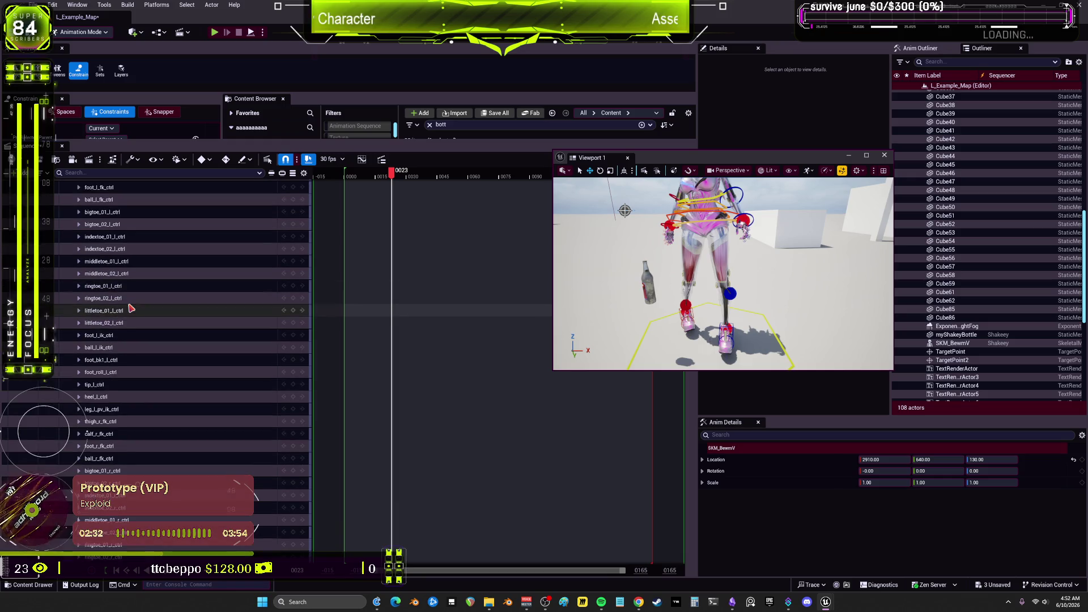
{"action": "scroll", "coordinate": [131, 308], "scroll_direction": "down", "scroll_amount": 4}
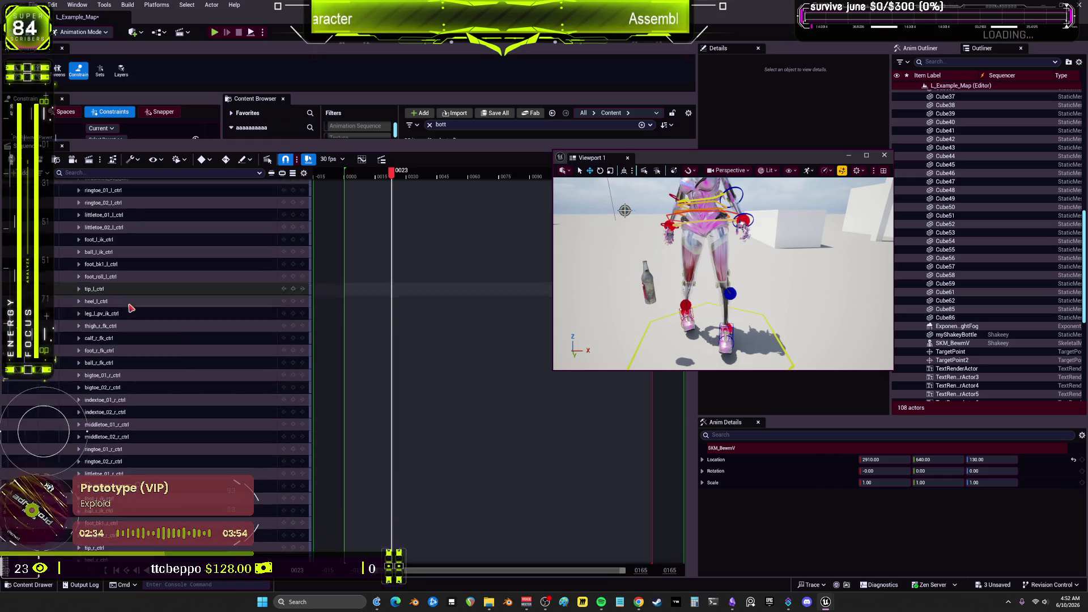
{"action": "scroll", "coordinate": [131, 307], "scroll_direction": "down", "scroll_amount": 3}
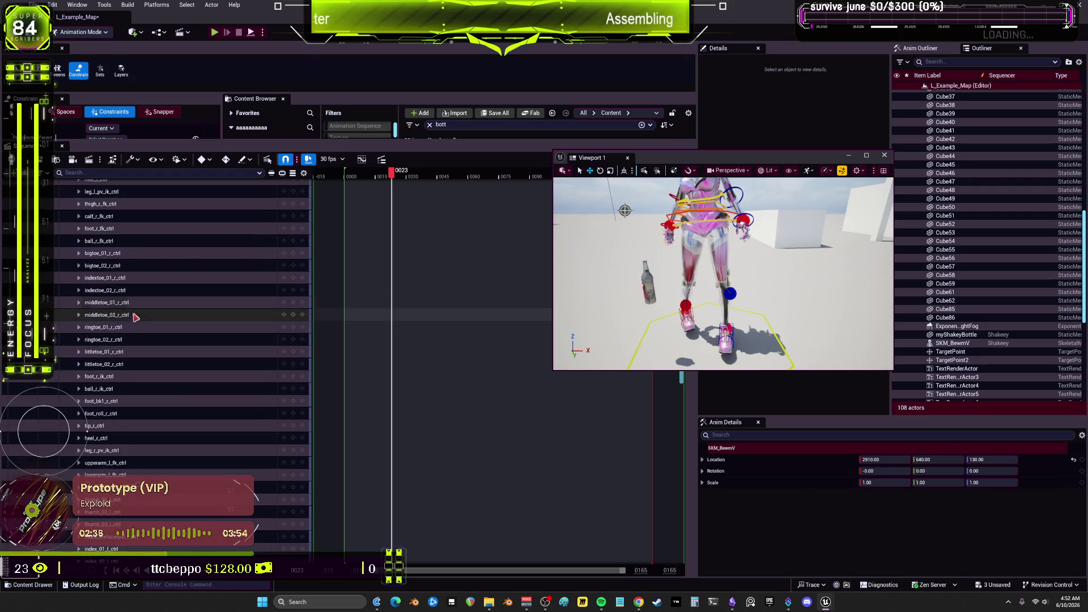
{"action": "scroll", "coordinate": [258, 410], "scroll_direction": "down", "scroll_amount": 2}
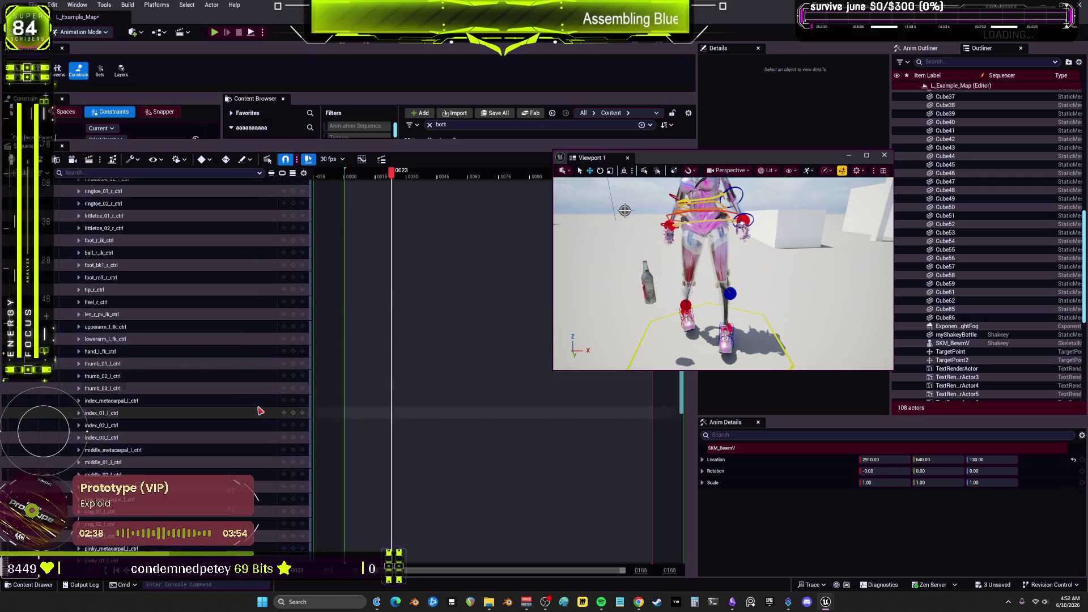
{"action": "scroll", "coordinate": [259, 411], "scroll_direction": "down", "scroll_amount": 4}
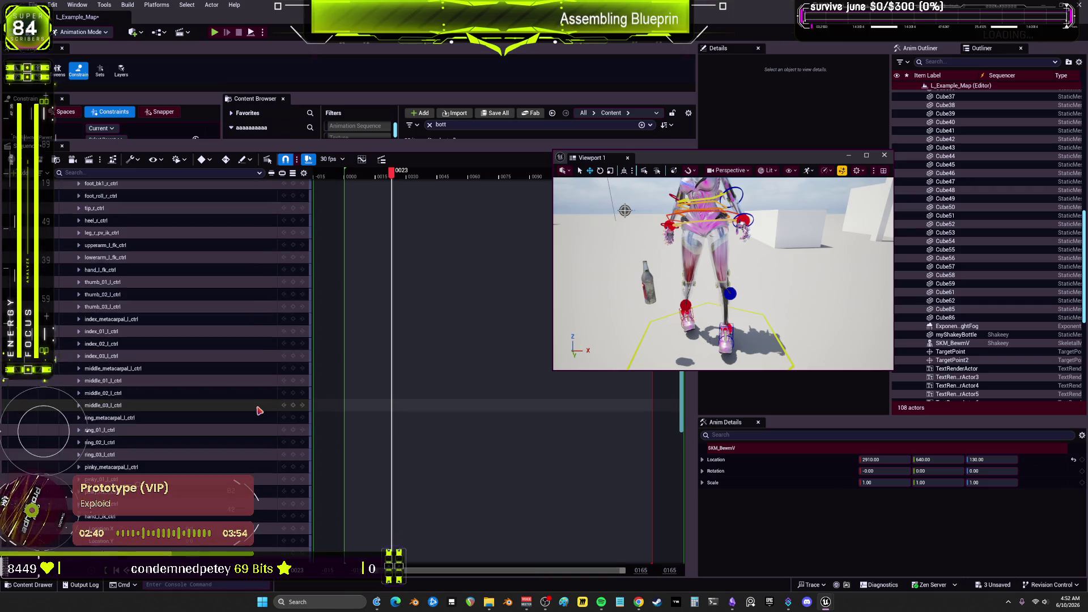
{"action": "scroll", "coordinate": [259, 410], "scroll_direction": "down", "scroll_amount": 7}
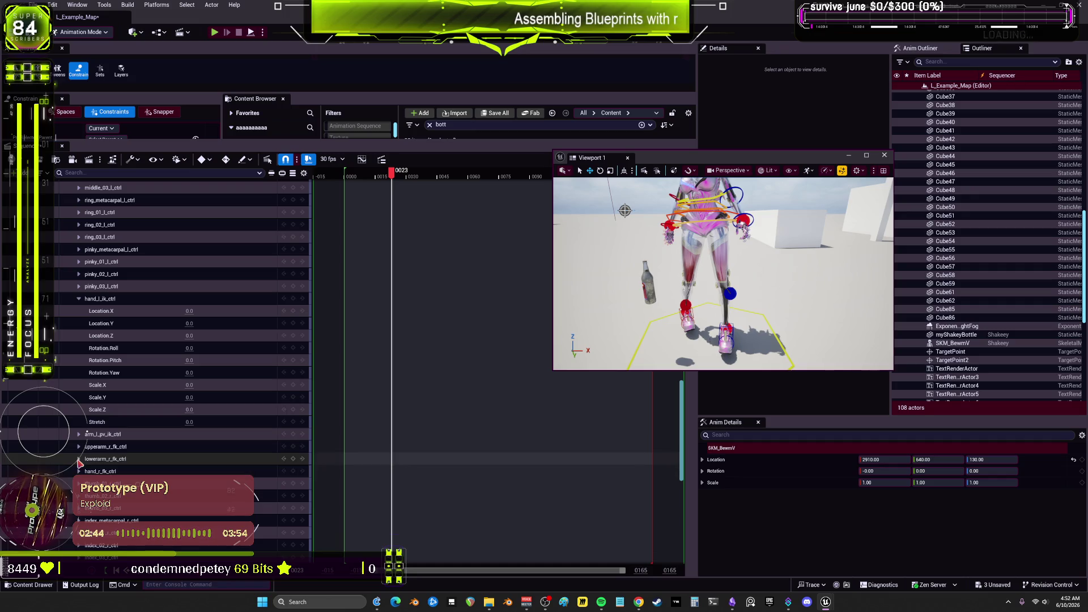
{"action": "scroll", "coordinate": [79, 461], "scroll_direction": "down", "scroll_amount": 3}
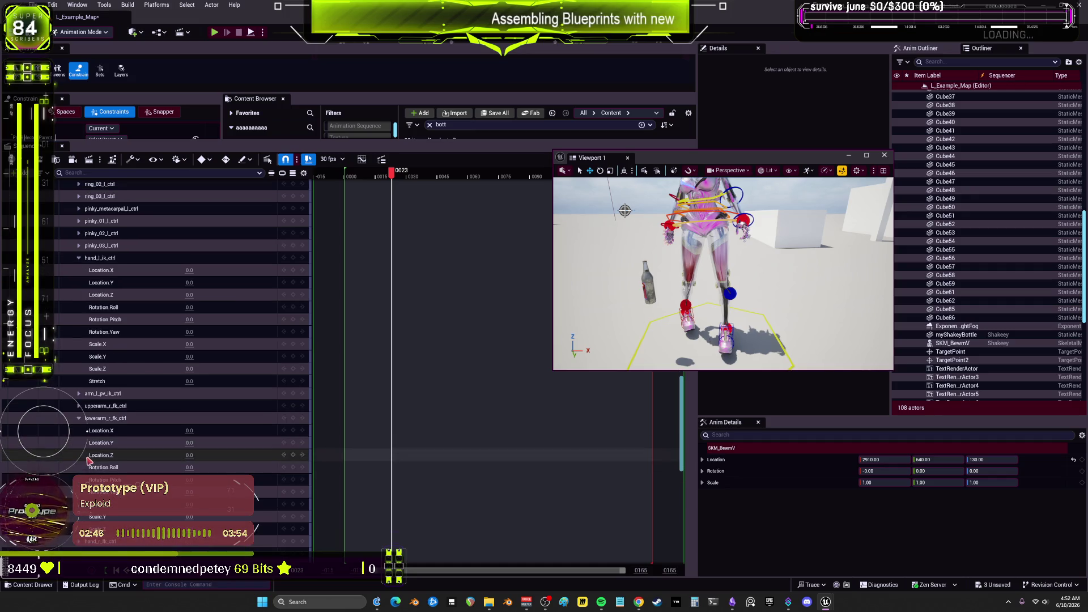
Expand the upperarm_r_fk_ctrl, arm_r_pv_ik_ctrl and hand_r_ik_ctrl controls to show their channels
{"action": "left_click", "coordinate": [78, 407]}
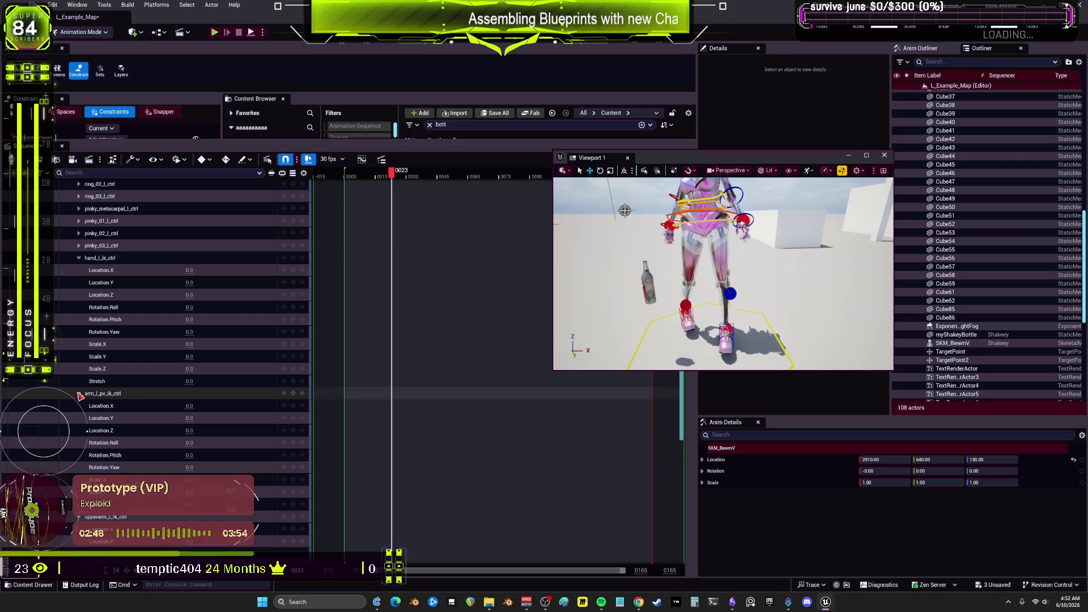
{"action": "scroll", "coordinate": [174, 434], "scroll_direction": "down", "scroll_amount": 3}
{"action": "scroll", "coordinate": [174, 434], "scroll_direction": "down", "scroll_amount": 6}
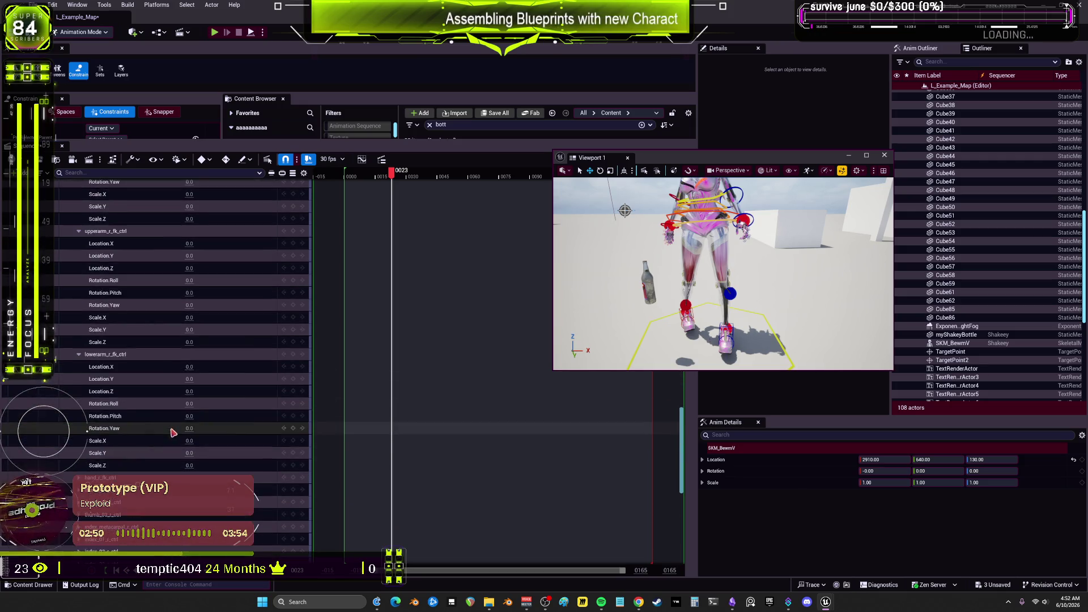
{"action": "scroll", "coordinate": [121, 448], "scroll_direction": "down", "scroll_amount": 3}
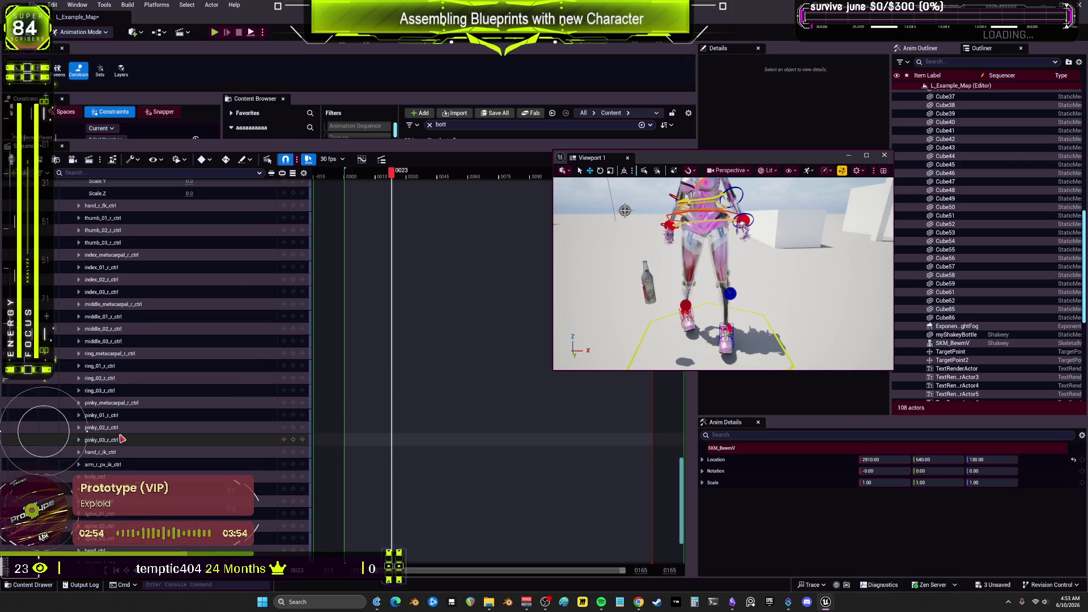
{"action": "scroll", "coordinate": [122, 439], "scroll_direction": "down", "scroll_amount": 2}
{"action": "left_click", "coordinate": [79, 409]}
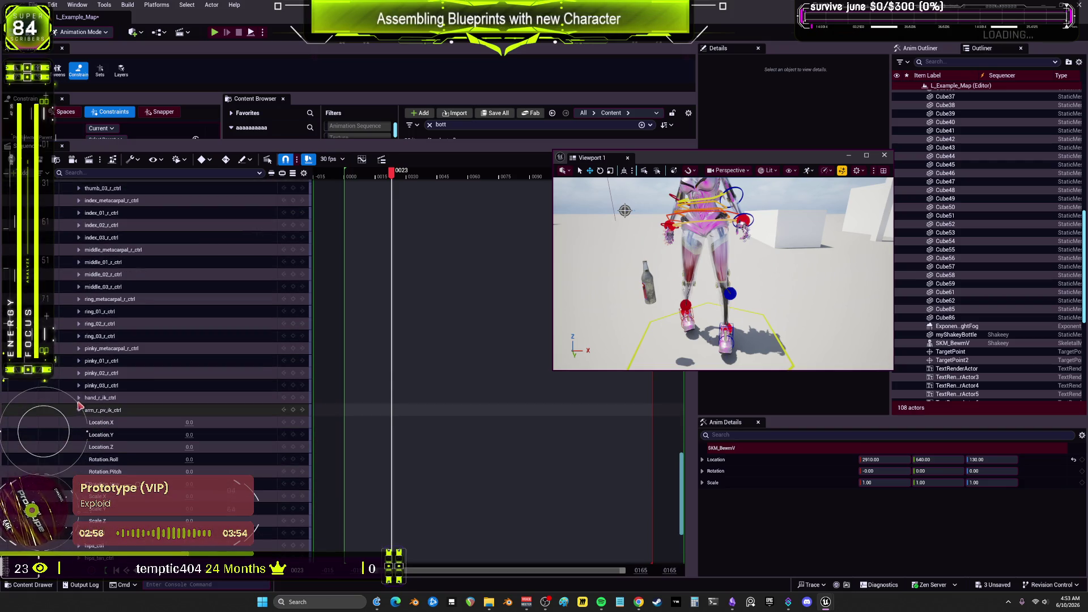
{"action": "left_click", "coordinate": [79, 398]}
{"action": "scroll", "coordinate": [113, 419], "scroll_direction": "down", "scroll_amount": 7}
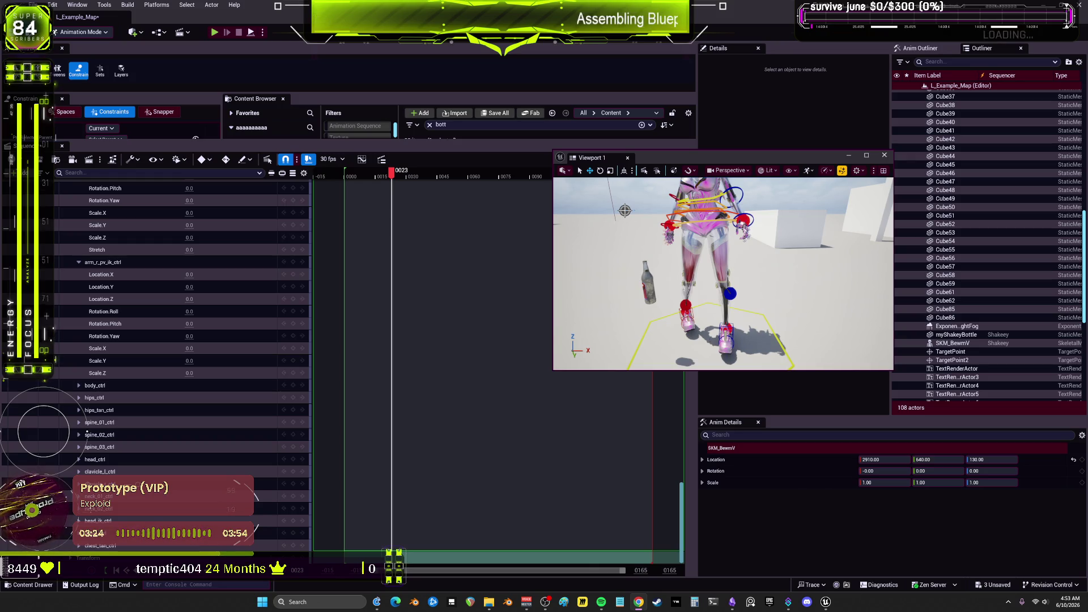
{"action": "scroll", "coordinate": [170, 312], "scroll_direction": "up", "scroll_amount": 15}
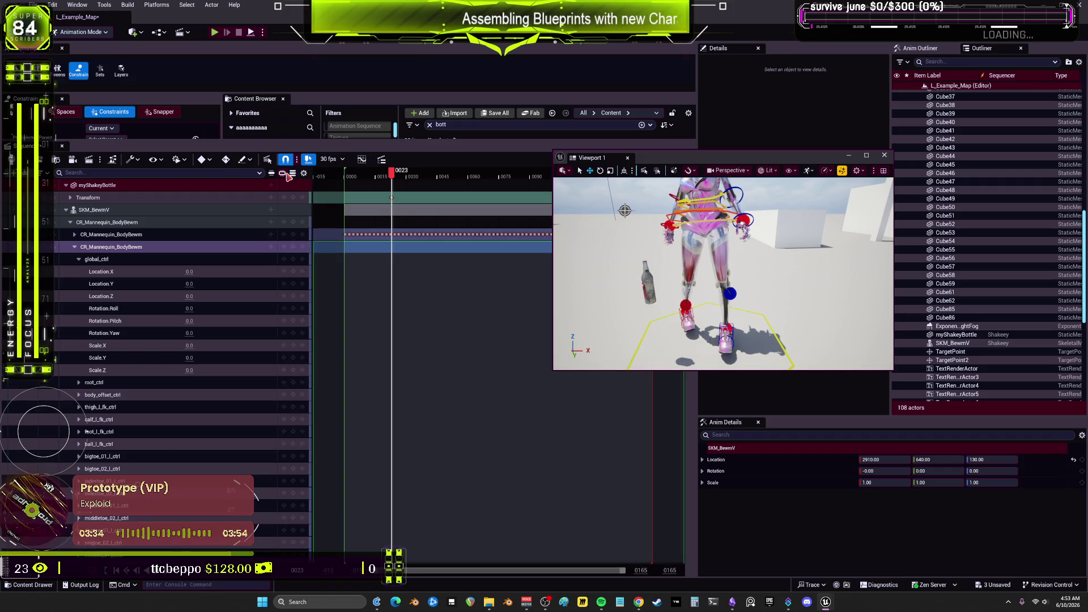
{"action": "left_click", "coordinate": [303, 175]}
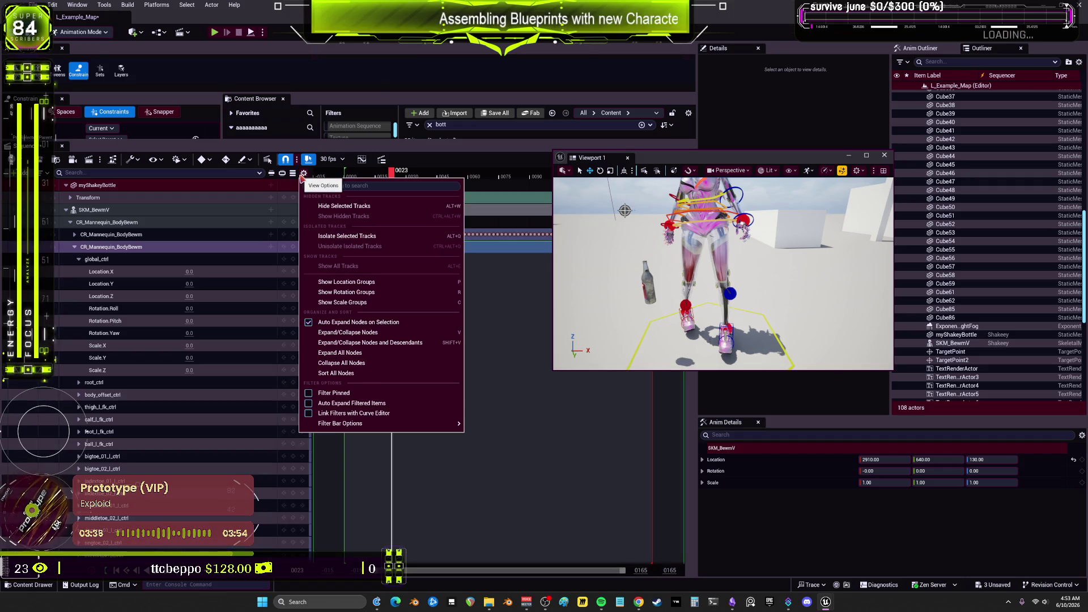
Undo the bottle's key deletion, return the playhead to frame 0000 and select all tracks
{"action": "left_click", "coordinate": [211, 161]}
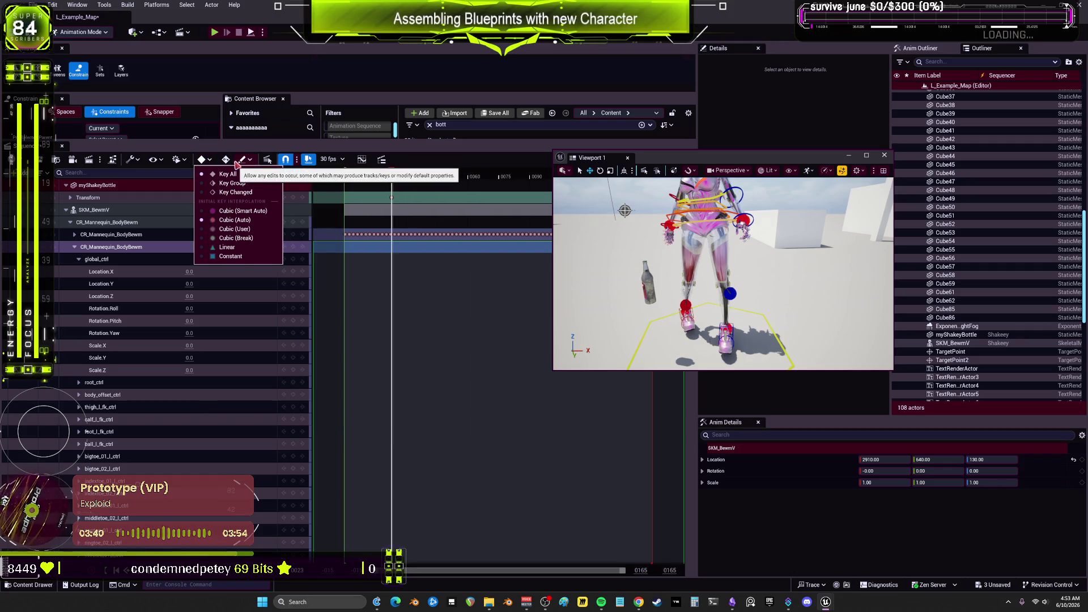
{"action": "left_click", "coordinate": [385, 173]}
{"action": "mouse_move", "coordinate": [385, 173]}
{"action": "left_mouse_down"}
{"action": "mouse_move", "coordinate": [354, 195]}
{"action": "mouse_move", "coordinate": [391, 197]}
{"action": "left_mouse_up"}
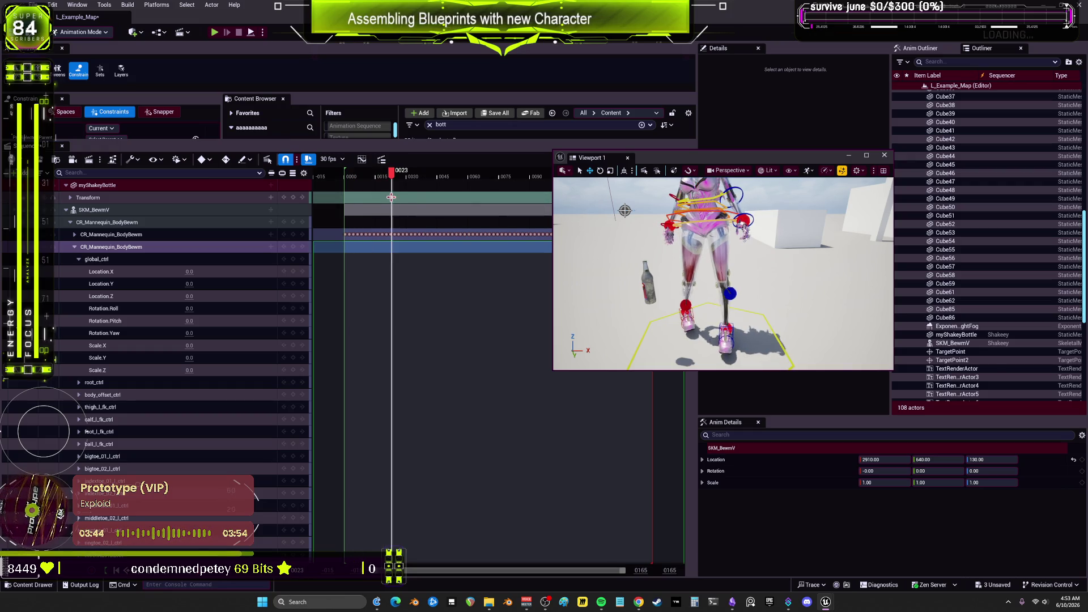
{"action": "left_click", "coordinate": [391, 197]}
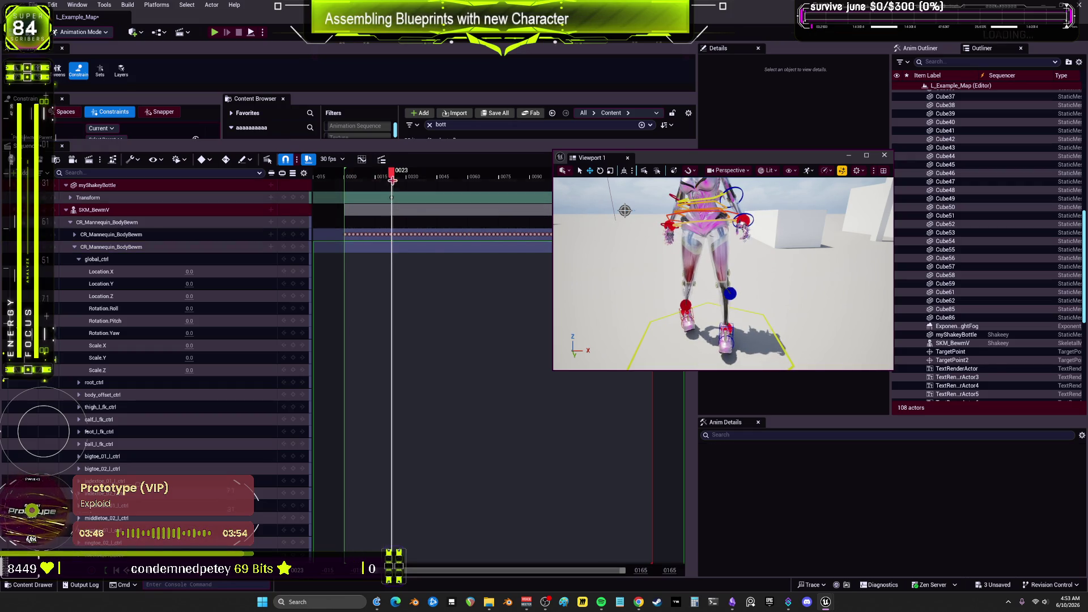
{"action": "key", "text": "ctrl+z"}
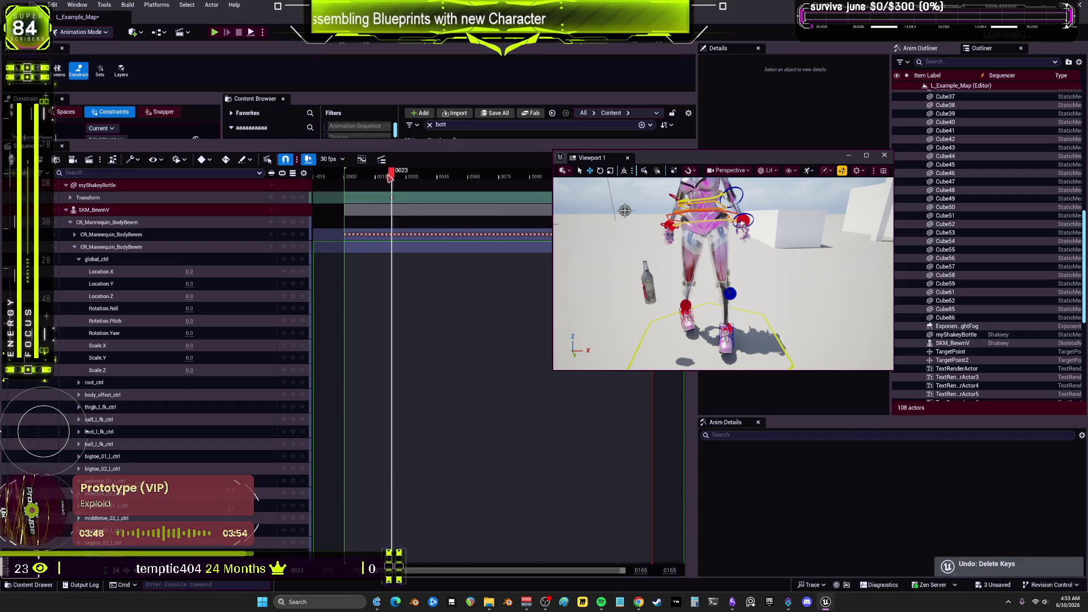
{"action": "left_click_drag", "start_coordinate": [390, 178], "coordinate": [344, 176]}
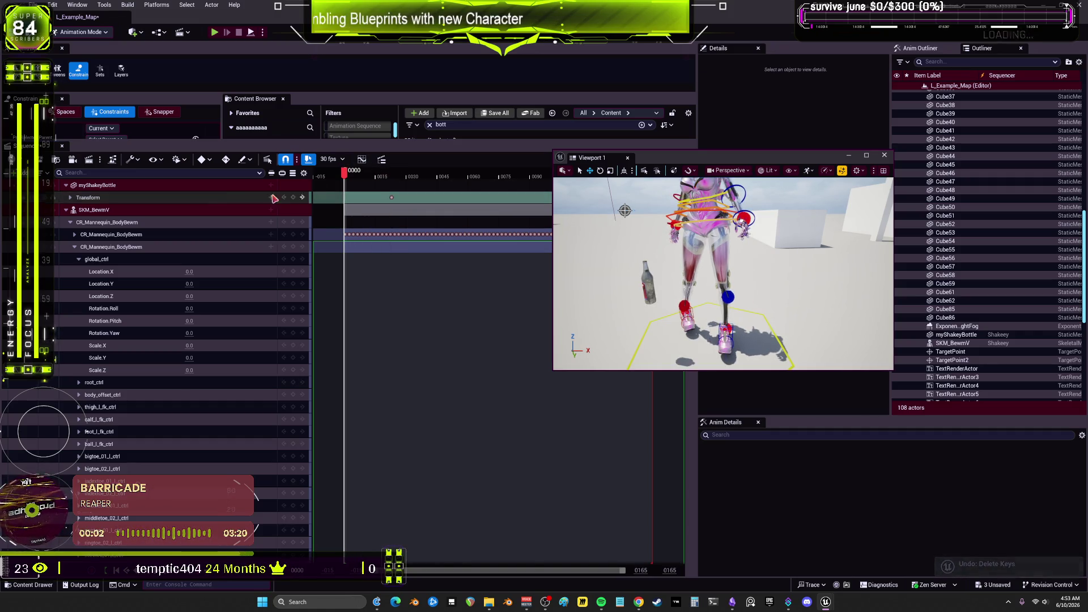
{"action": "key", "text": "ctrl+a"}
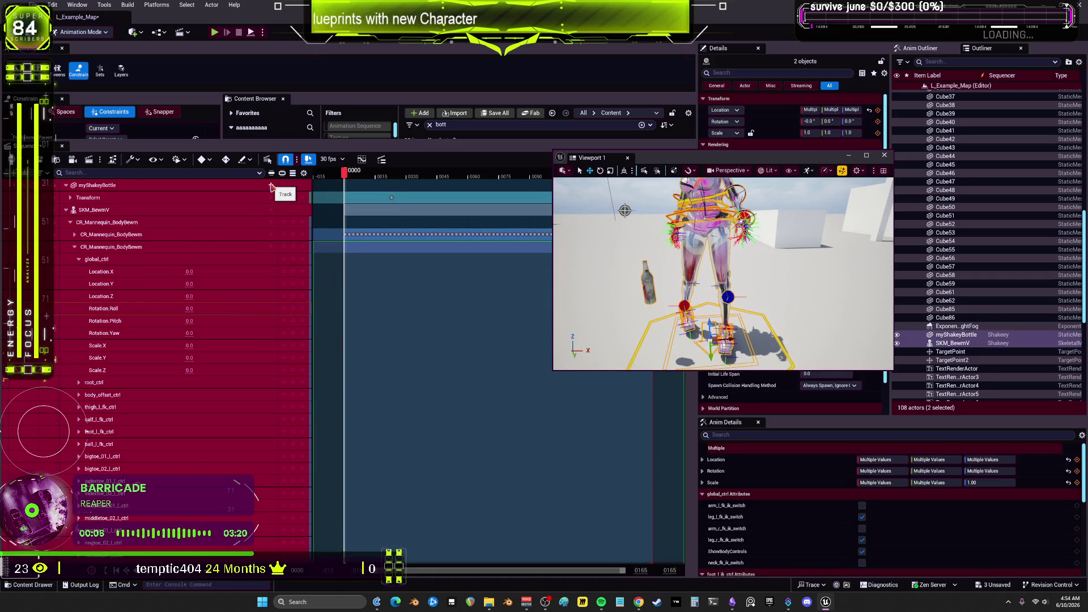
Key the bottle's Transform at frame 0000 and check the Playback, Key and Auto-Key options
{"action": "left_click", "coordinate": [293, 198]}
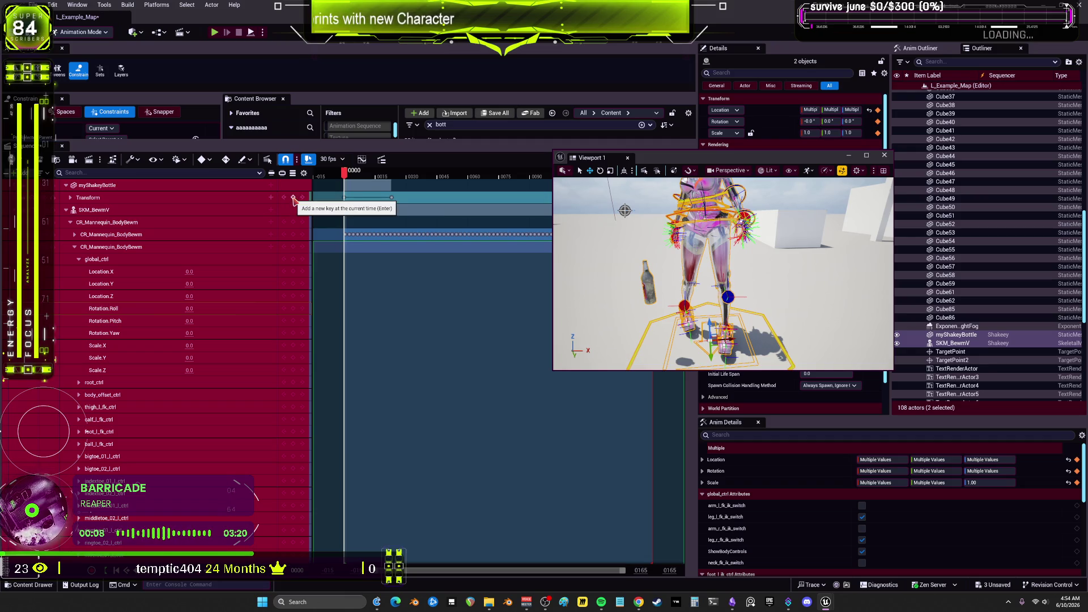
{"action": "left_click", "coordinate": [184, 160]}
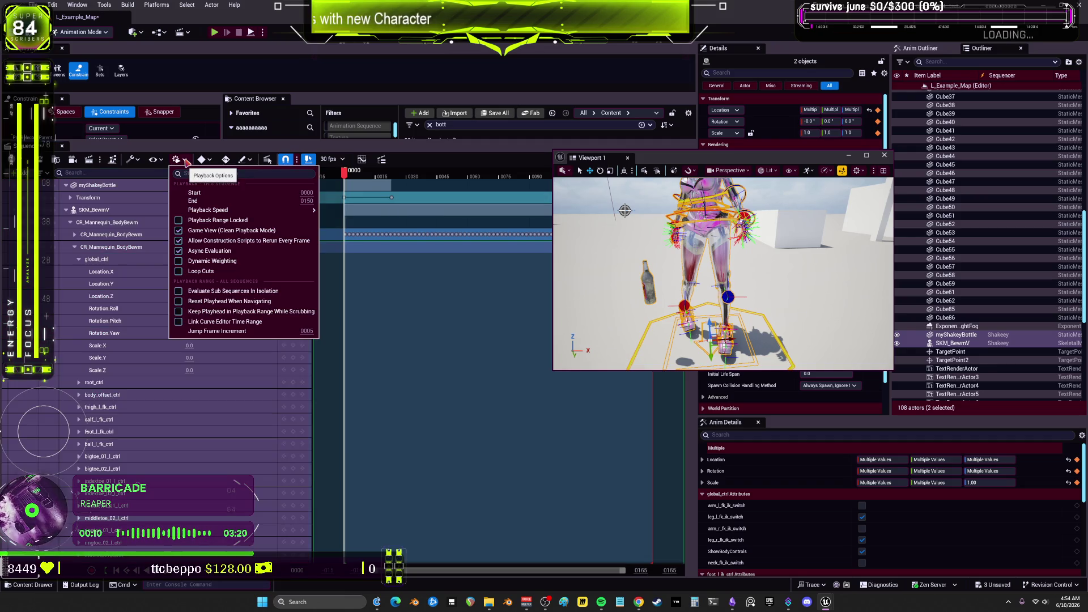
{"action": "left_click", "coordinate": [205, 159]}
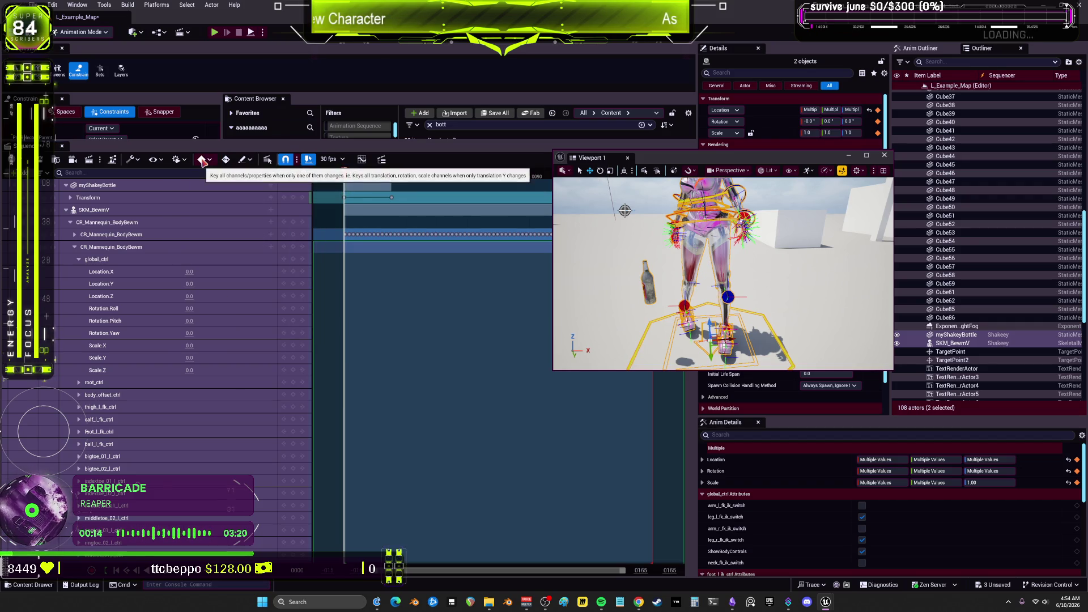
{"action": "left_click", "coordinate": [226, 160]}
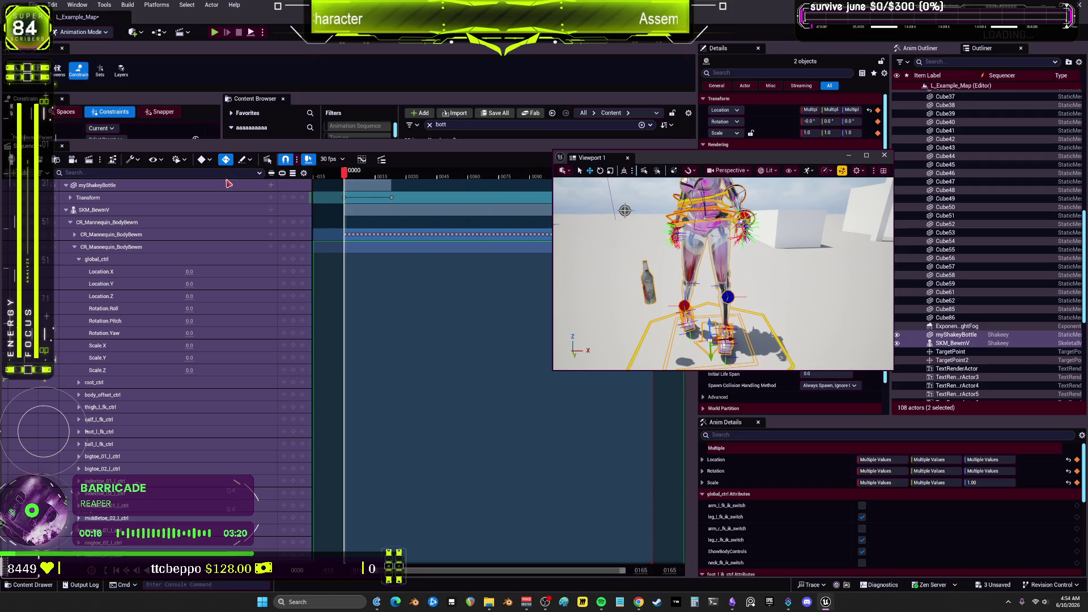
{"action": "left_click", "coordinate": [225, 161]}
Browse the Key, edit-mode, Actions and View Options toolbar menus without changing anything
{"action": "left_click", "coordinate": [210, 160]}
{"action": "left_click", "coordinate": [250, 161]}
{"action": "left_click", "coordinate": [250, 161]}
{"action": "left_click", "coordinate": [250, 161]}
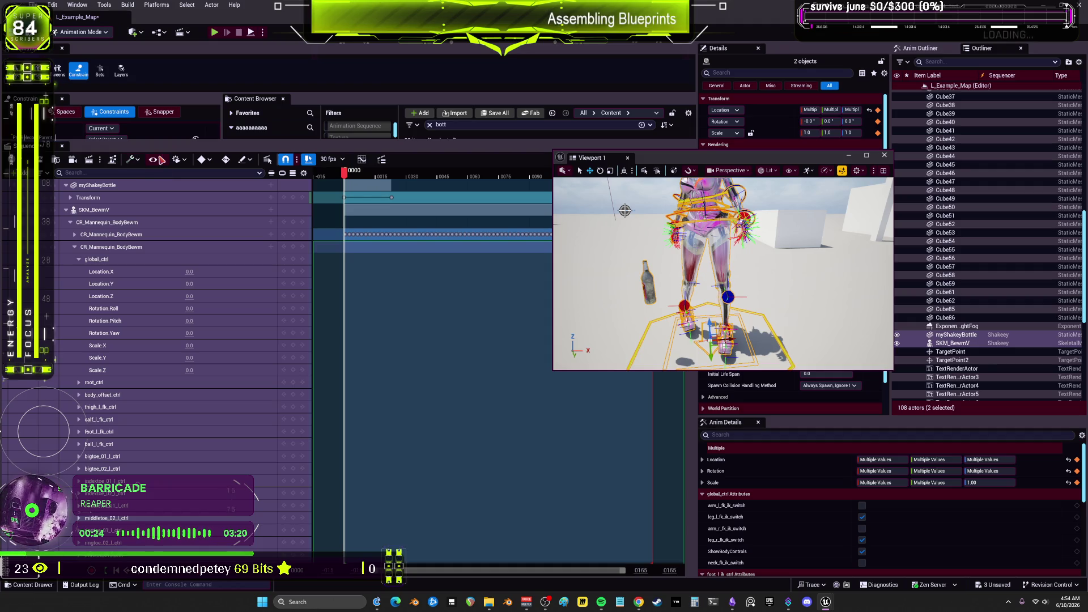
{"action": "left_click", "coordinate": [136, 160]}
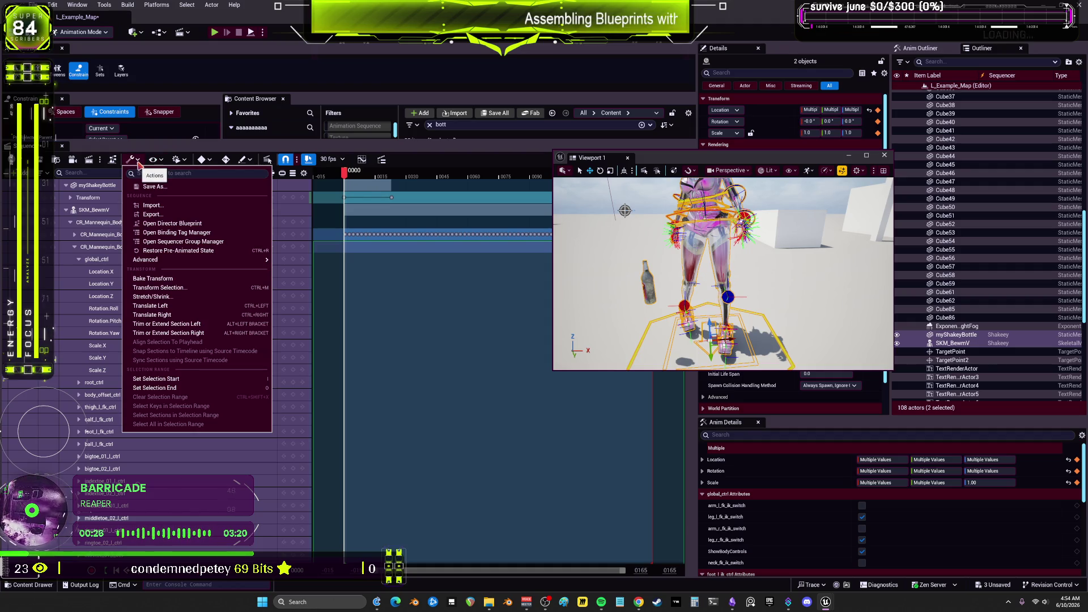
{"action": "left_click", "coordinate": [159, 163]}
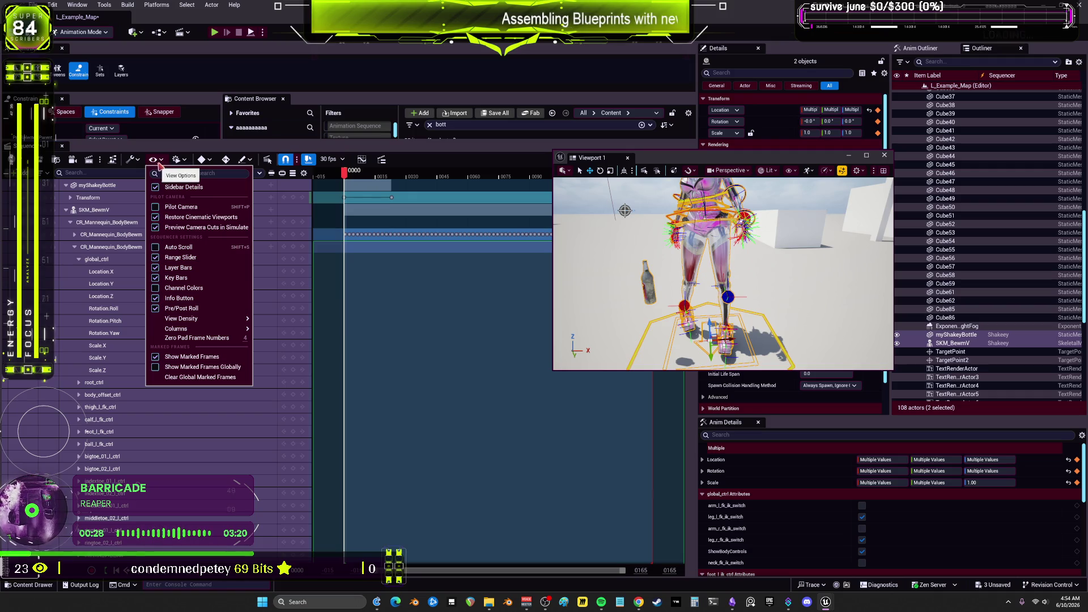
{"action": "left_click", "coordinate": [177, 159]}
{"action": "left_click", "coordinate": [177, 159]}
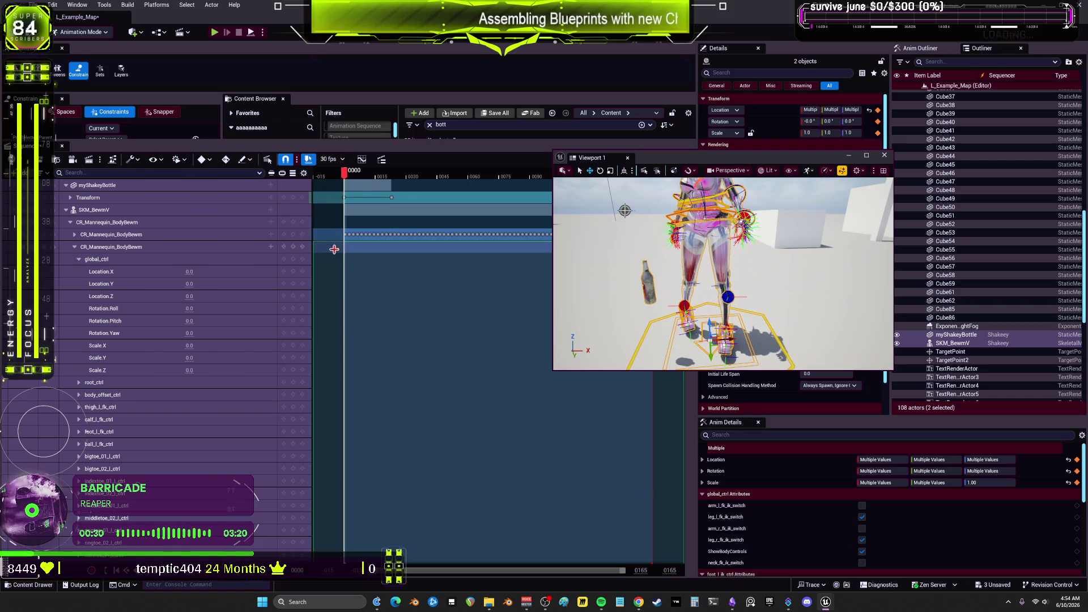
{"action": "right_click", "coordinate": [347, 273]}
Undo the added Transform keys and actor selection, then close the floating Viewport 1 window
{"action": "mouse_move", "coordinate": [431, 365]}
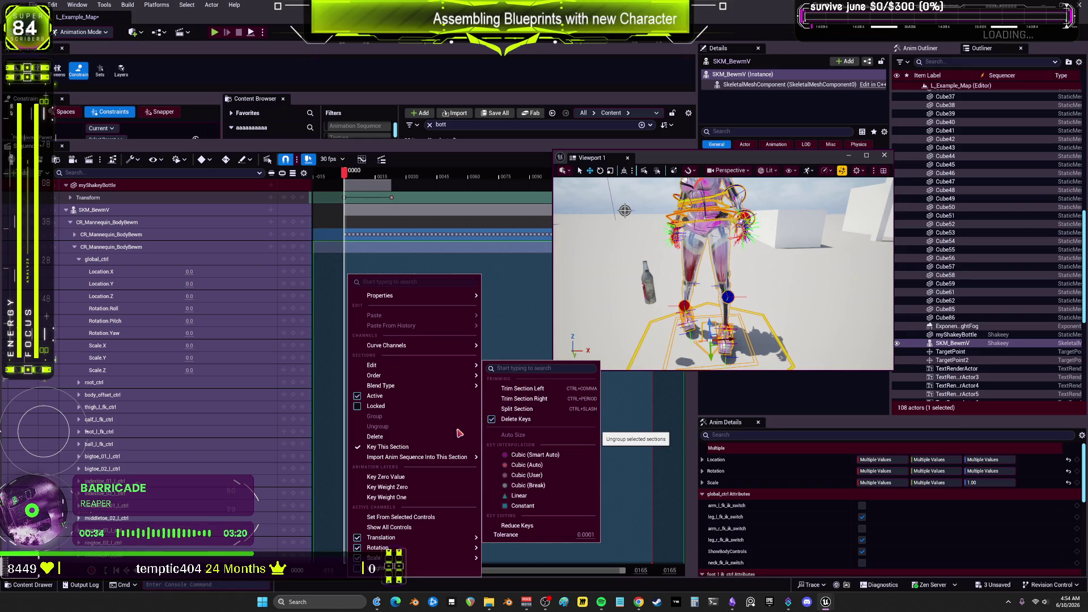
{"action": "left_click", "coordinate": [147, 337]}
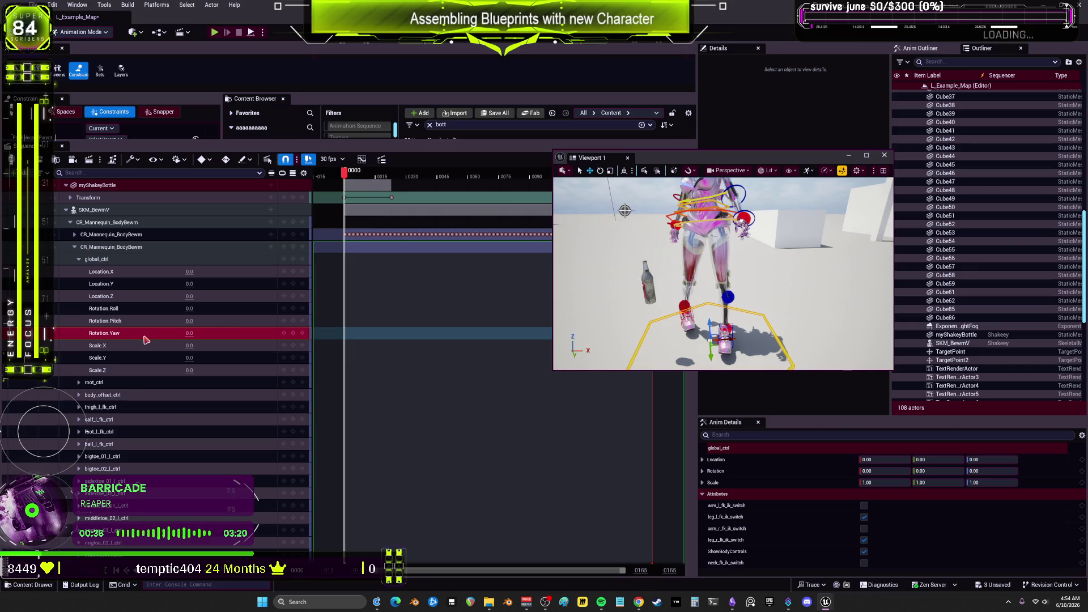
{"action": "key", "text": "ctrl+z"}
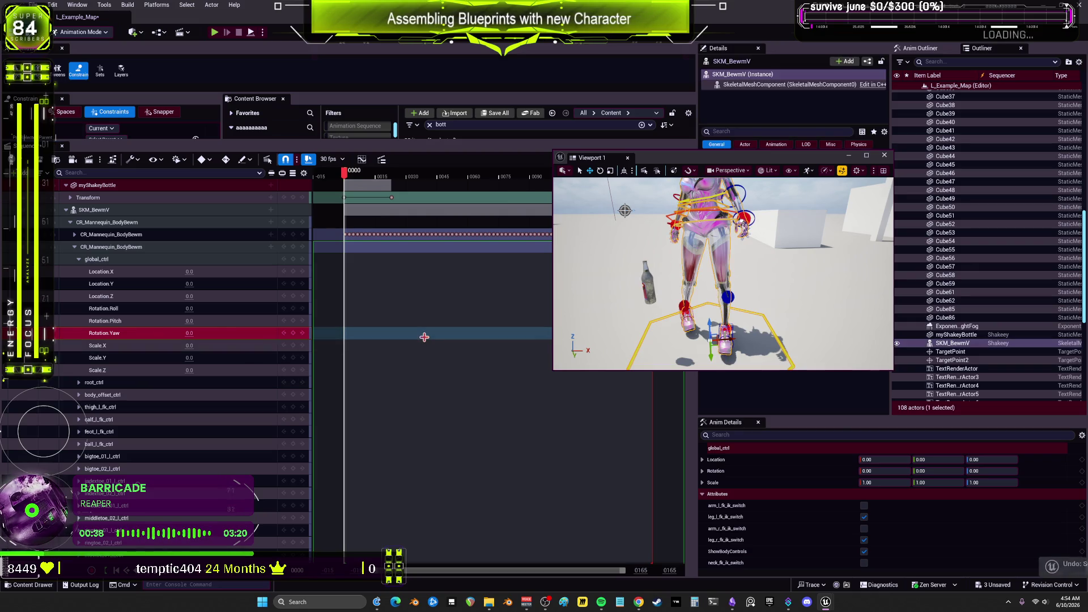
{"action": "key", "text": "ctrl+z"}
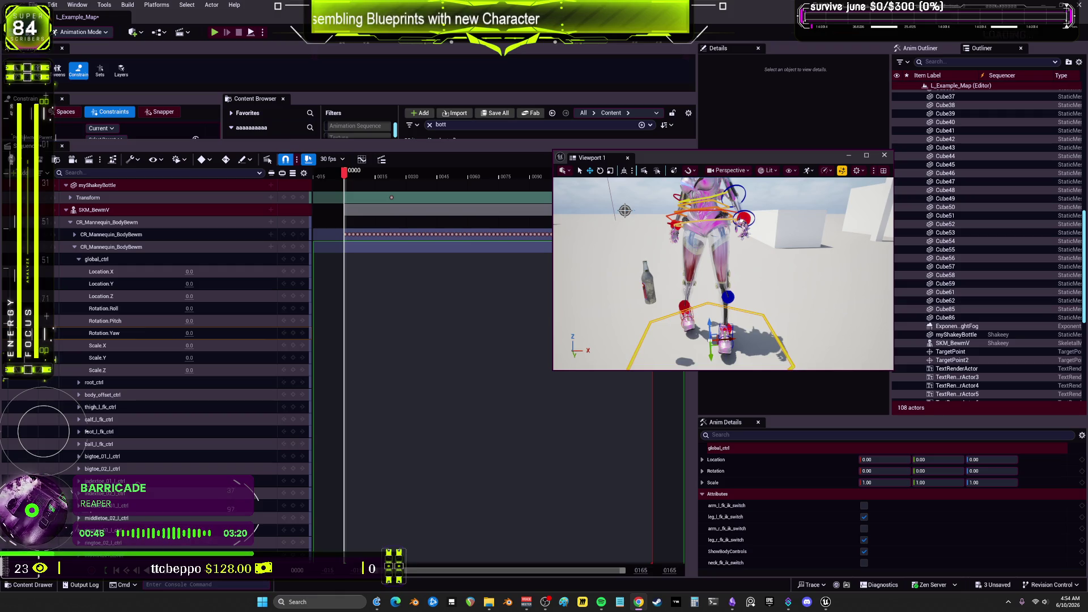
{"action": "left_click", "coordinate": [627, 157]}
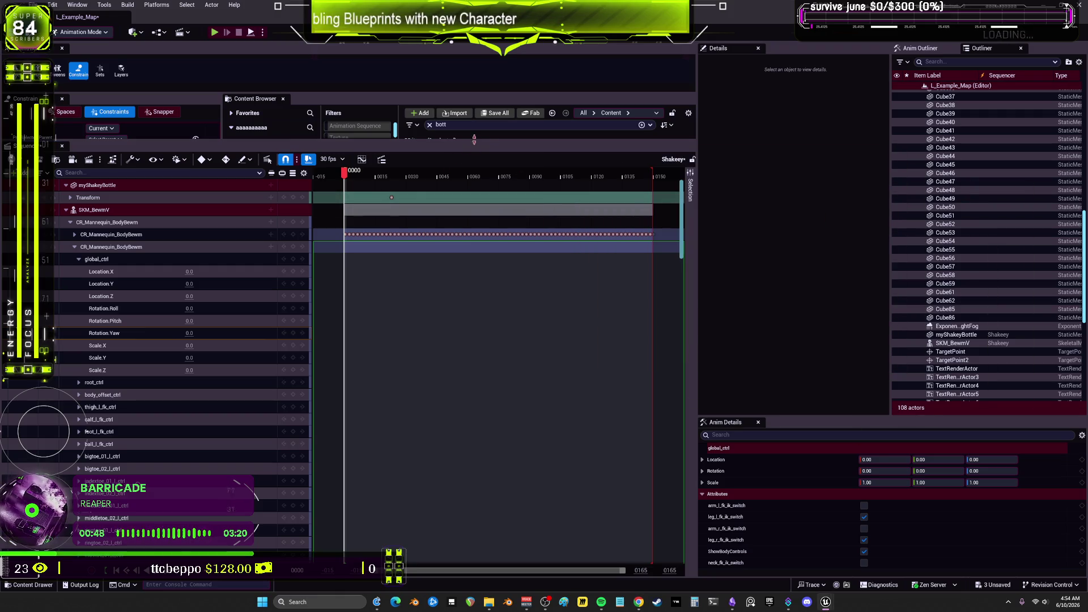
Enlarge the Content Browser, clear its search, and browse BEWMV's Idle sequences, selecting IdleLoop
{"action": "left_click_drag", "start_coordinate": [475, 142], "coordinate": [475, 439]}
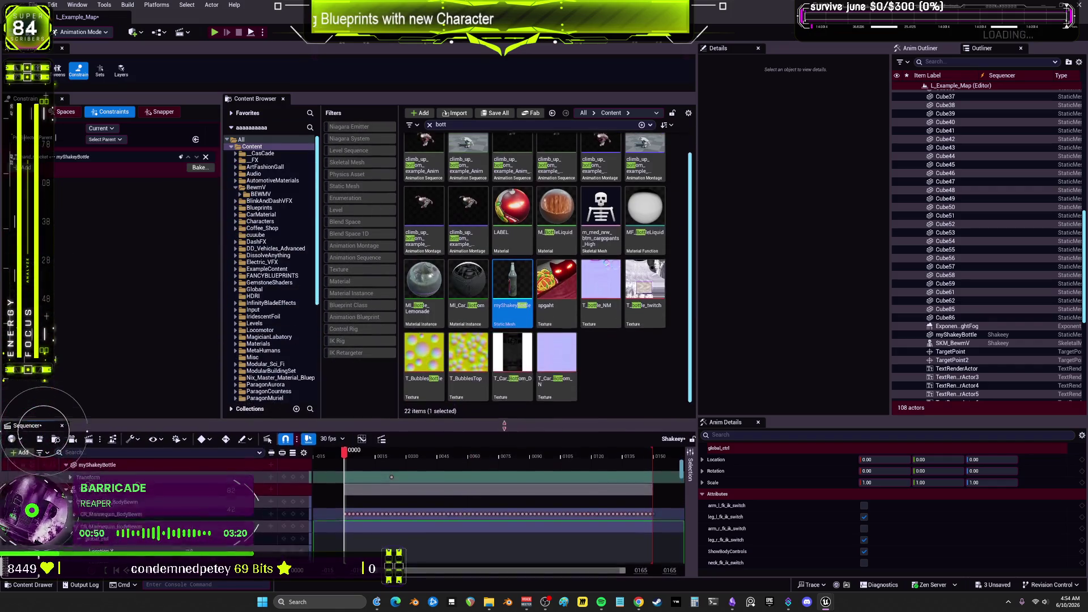
{"action": "left_click", "coordinate": [429, 125]}
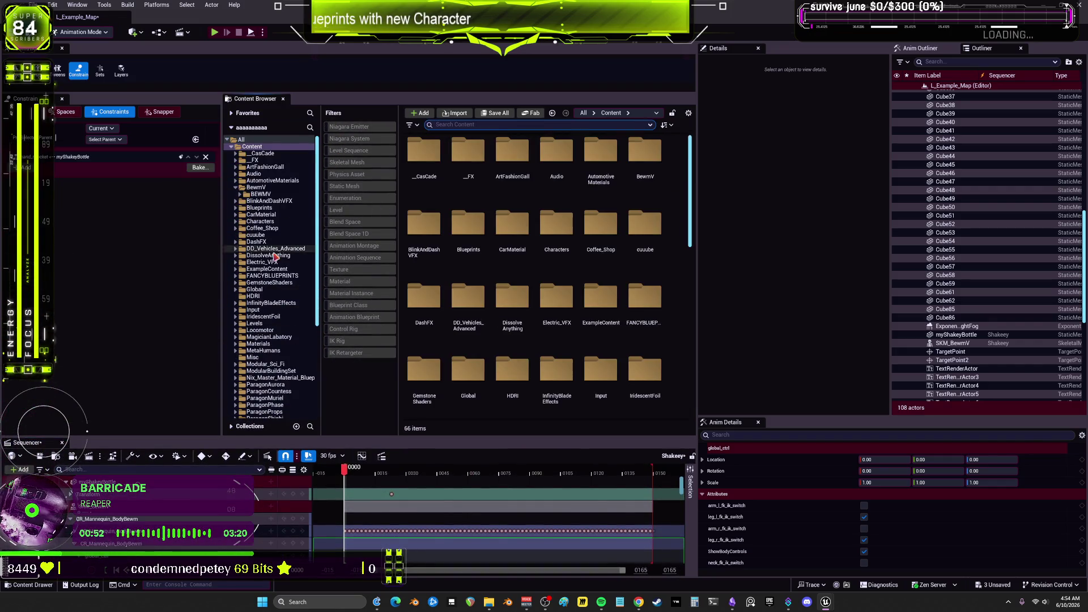
{"action": "left_click", "coordinate": [261, 193]}
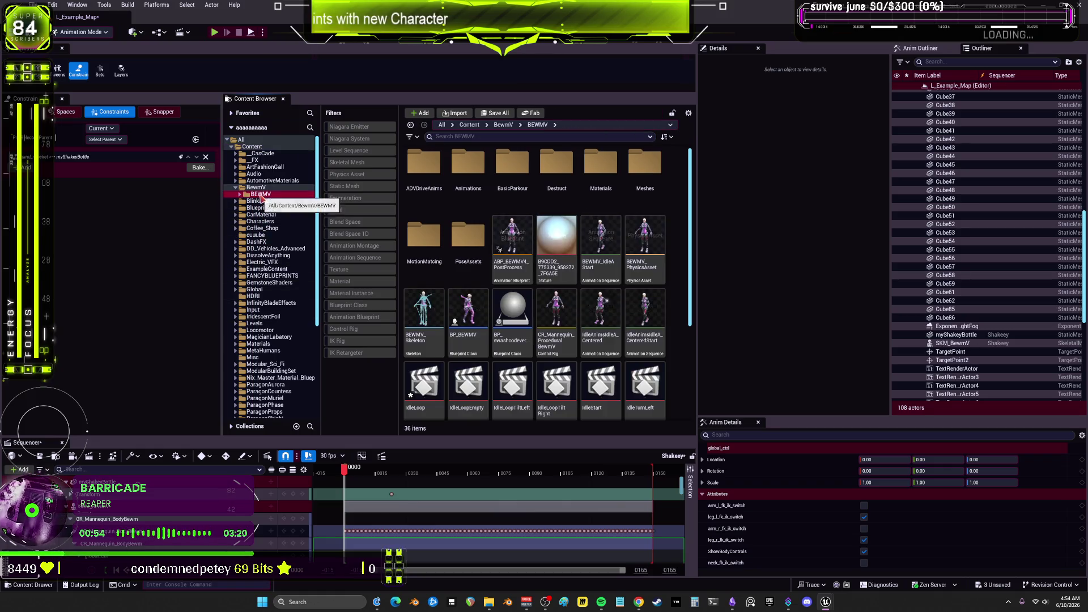
{"action": "scroll", "coordinate": [609, 319], "scroll_direction": "down", "scroll_amount": 2}
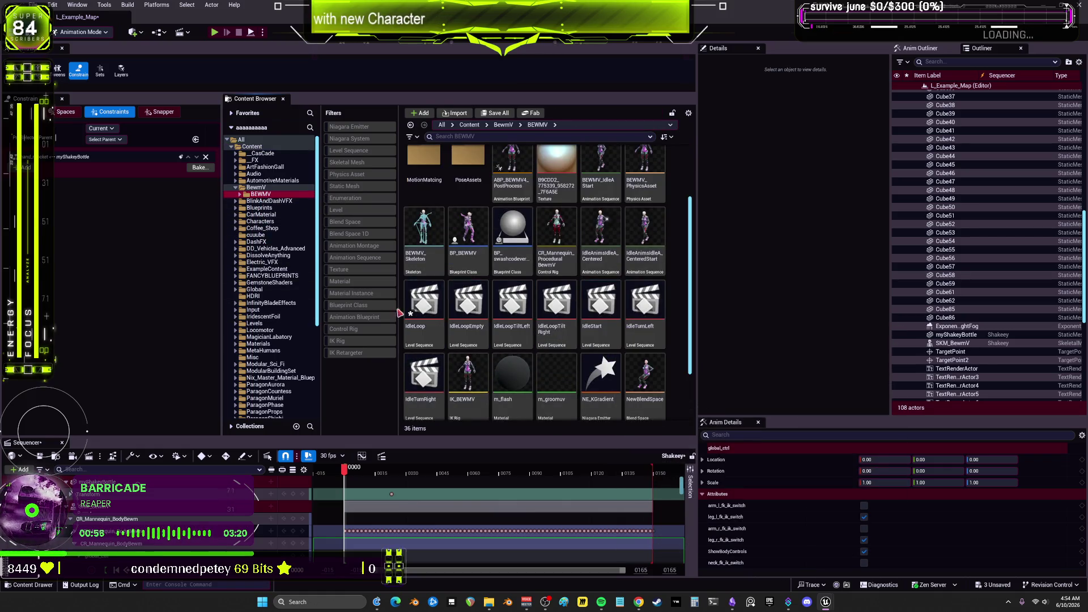
{"action": "left_click", "coordinate": [561, 304]}
{"action": "left_click", "coordinate": [701, 312]}
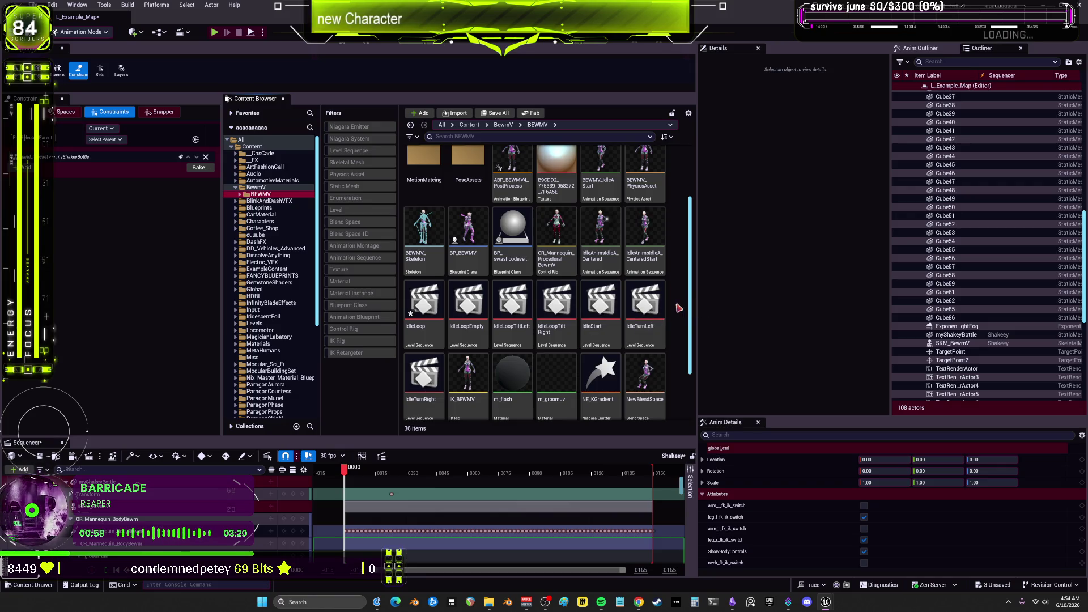
{"action": "scroll", "coordinate": [652, 306], "scroll_direction": "down", "scroll_amount": 2}
{"action": "left_click", "coordinate": [425, 211]}
Open the IdleLoop level sequence, then switch to the IdleLoopTiltLeft level sequence
{"action": "double_click", "coordinate": [425, 211]}
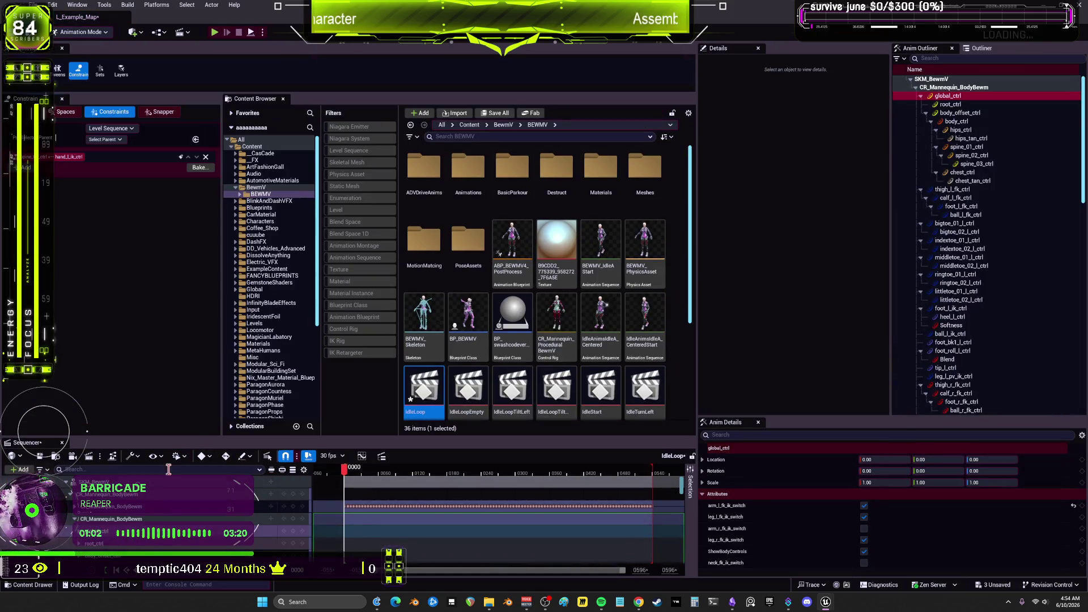
{"action": "scroll", "coordinate": [158, 500], "scroll_direction": "down", "scroll_amount": 2}
{"action": "left_click_drag", "start_coordinate": [176, 436], "coordinate": [170, 291]}
{"action": "scroll", "coordinate": [154, 417], "scroll_direction": "down", "scroll_amount": 5}
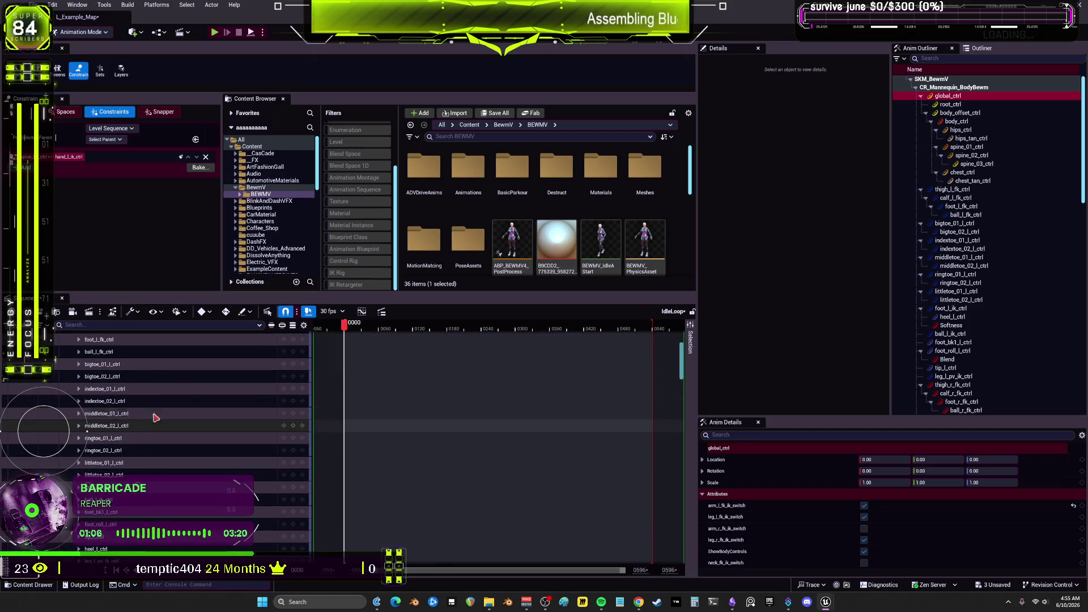
{"action": "scroll", "coordinate": [513, 216], "scroll_direction": "down", "scroll_amount": 4}
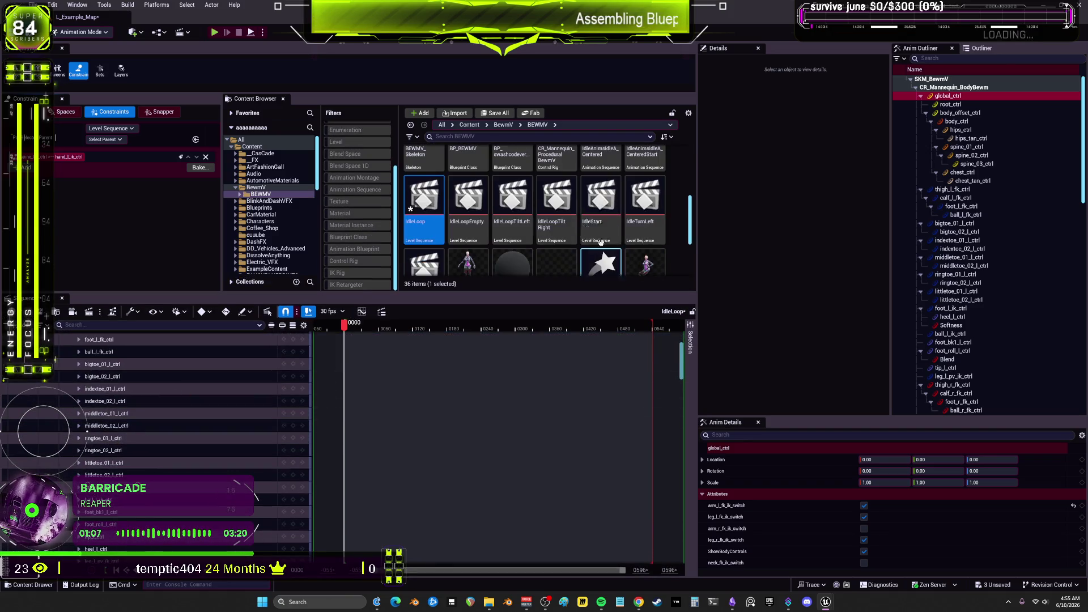
{"action": "double_click", "coordinate": [516, 203]}
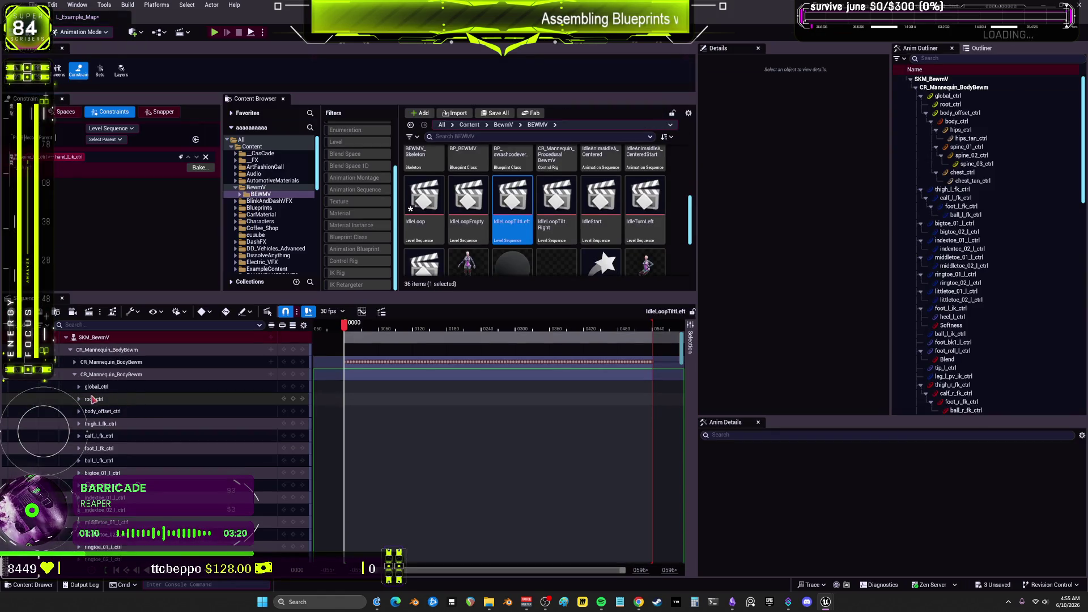
Expand the control rig's full control list and scroll through it, briefly viewing the maximised viewport
{"action": "left_click", "coordinate": [80, 387]}
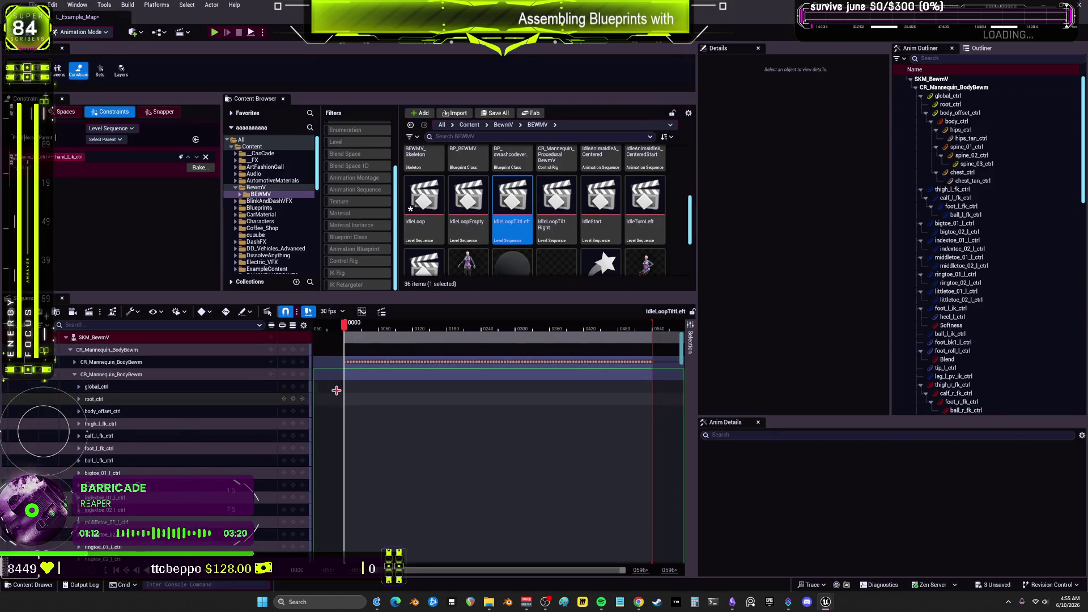
{"action": "left_click", "coordinate": [74, 374]}
{"action": "left_click", "coordinate": [70, 387]}
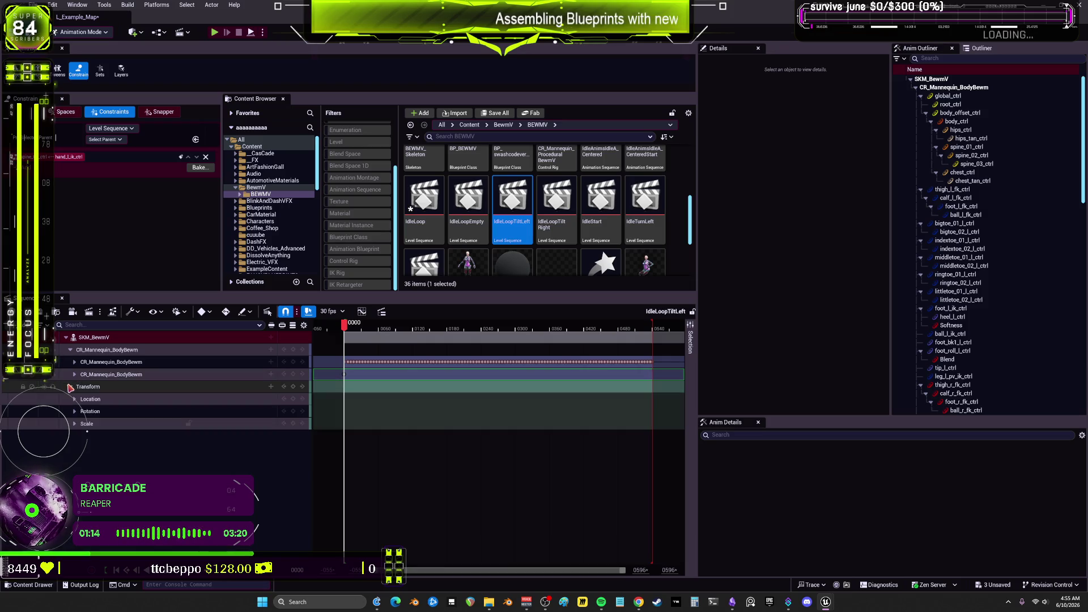
{"action": "left_click", "coordinate": [75, 374]}
{"action": "scroll", "coordinate": [170, 397], "scroll_direction": "down", "scroll_amount": 10}
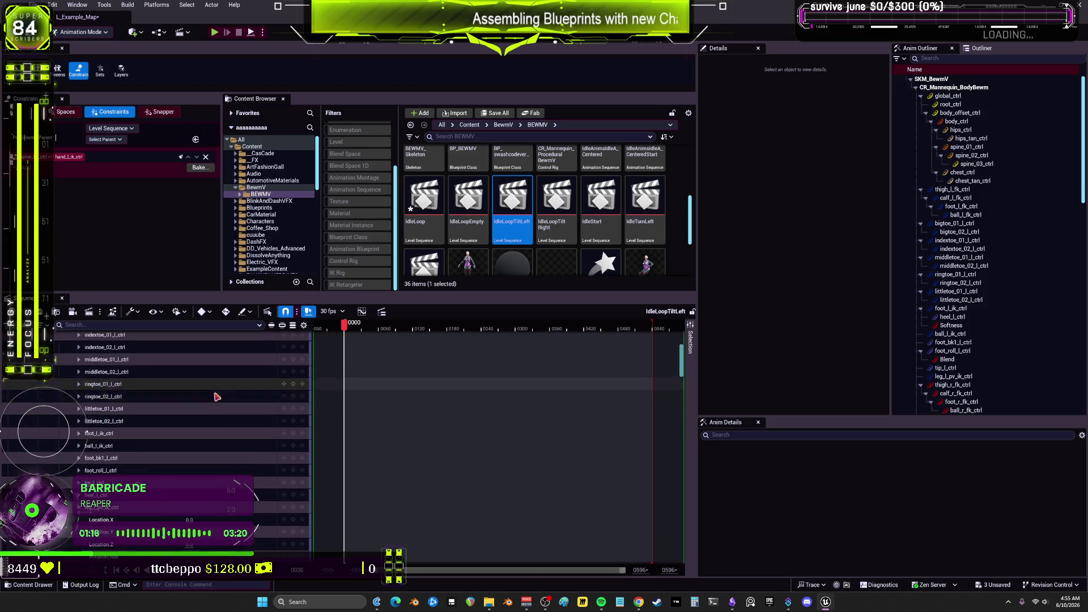
{"action": "scroll", "coordinate": [219, 396], "scroll_direction": "down", "scroll_amount": 5}
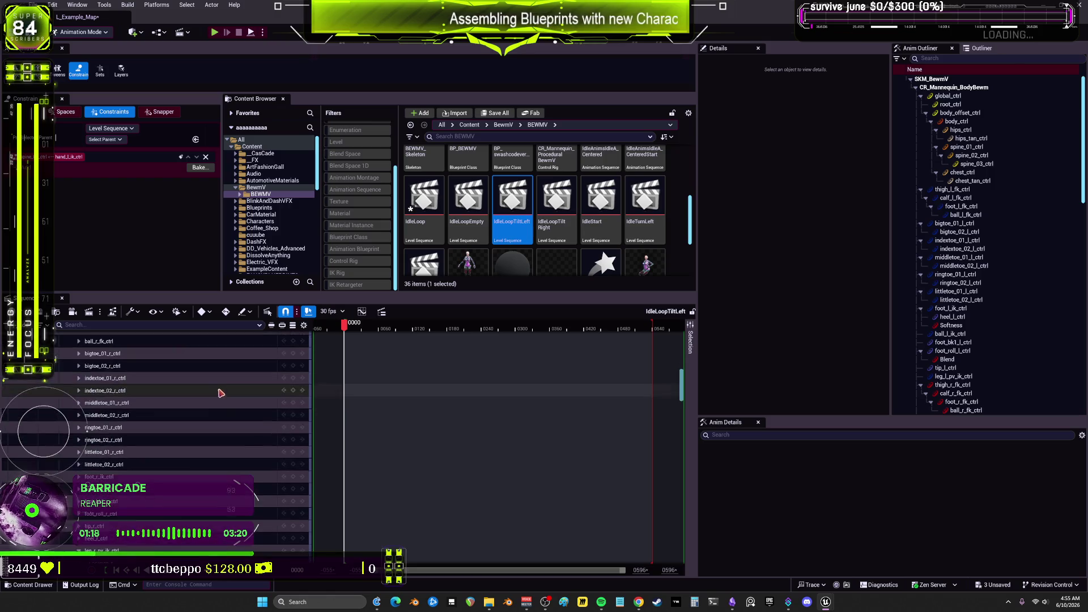
{"action": "scroll", "coordinate": [227, 394], "scroll_direction": "down", "scroll_amount": 15}
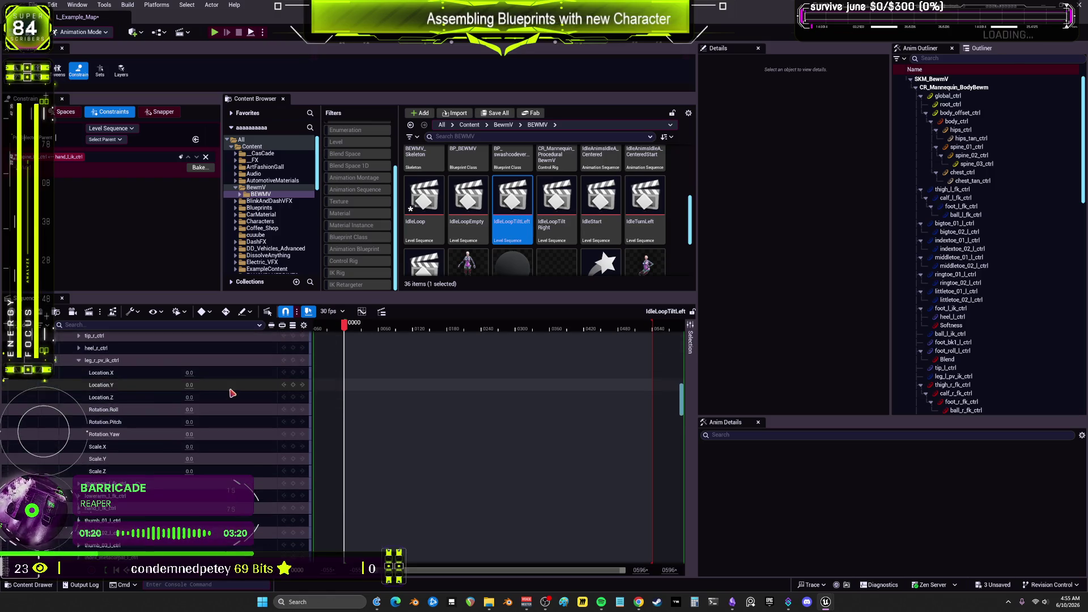
{"action": "scroll", "coordinate": [244, 390], "scroll_direction": "down", "scroll_amount": 5}
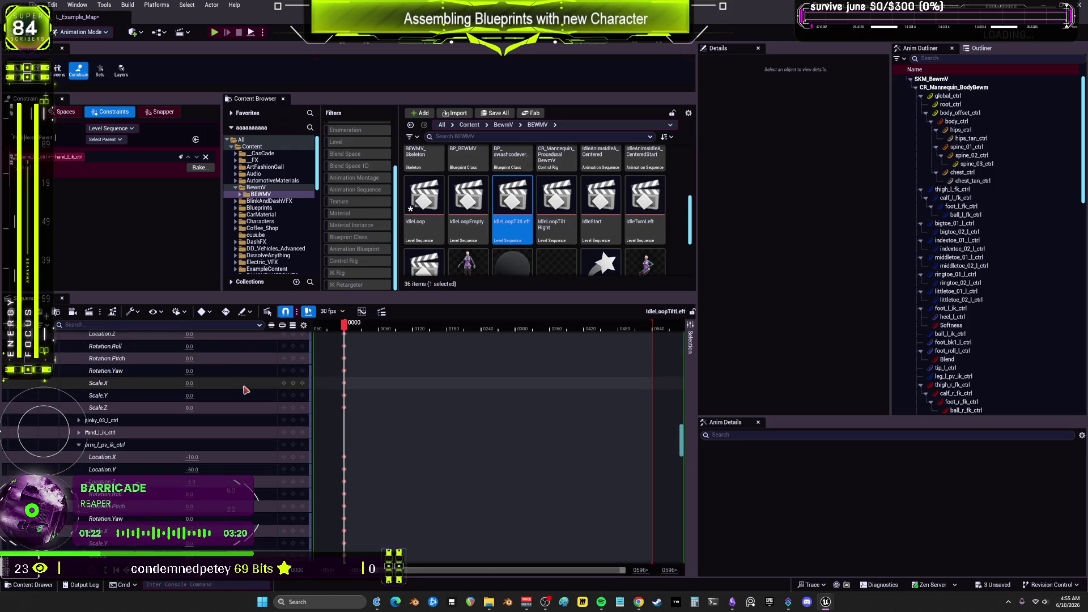
{"action": "scroll", "coordinate": [245, 390], "scroll_direction": "down", "scroll_amount": 15}
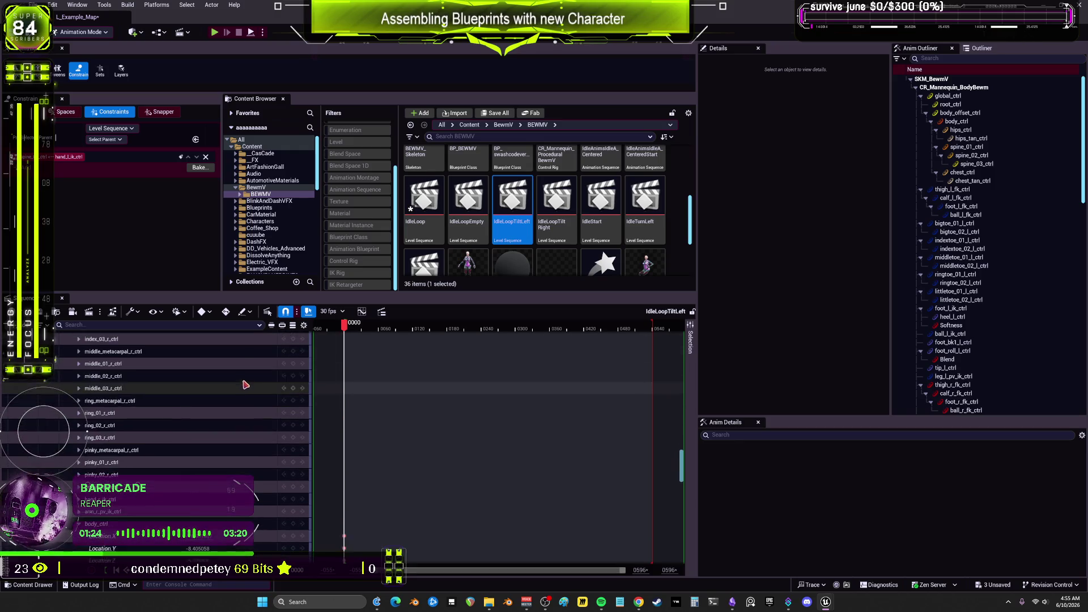
{"action": "scroll", "coordinate": [245, 383], "scroll_direction": "down", "scroll_amount": 15}
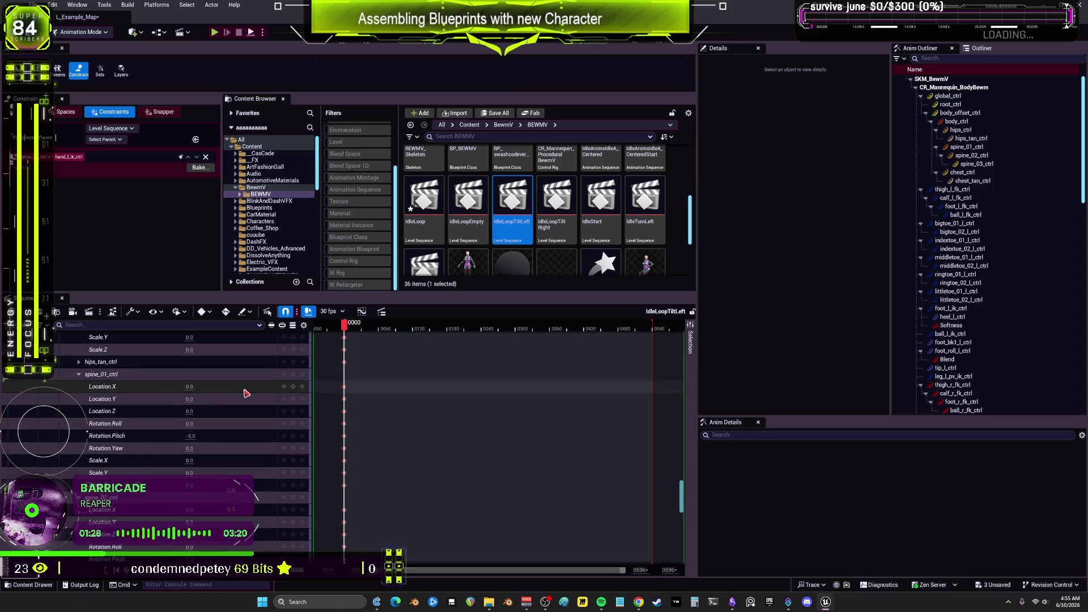
{"action": "scroll", "coordinate": [246, 400], "scroll_direction": "down", "scroll_amount": 3}
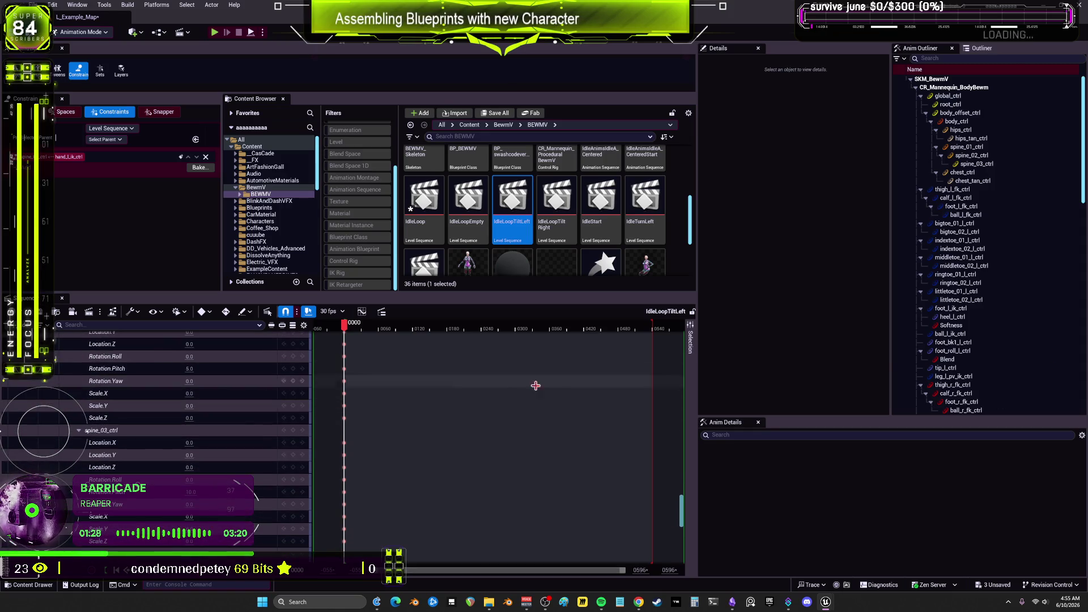
{"action": "scroll", "coordinate": [465, 250], "scroll_direction": "down", "scroll_amount": 1}
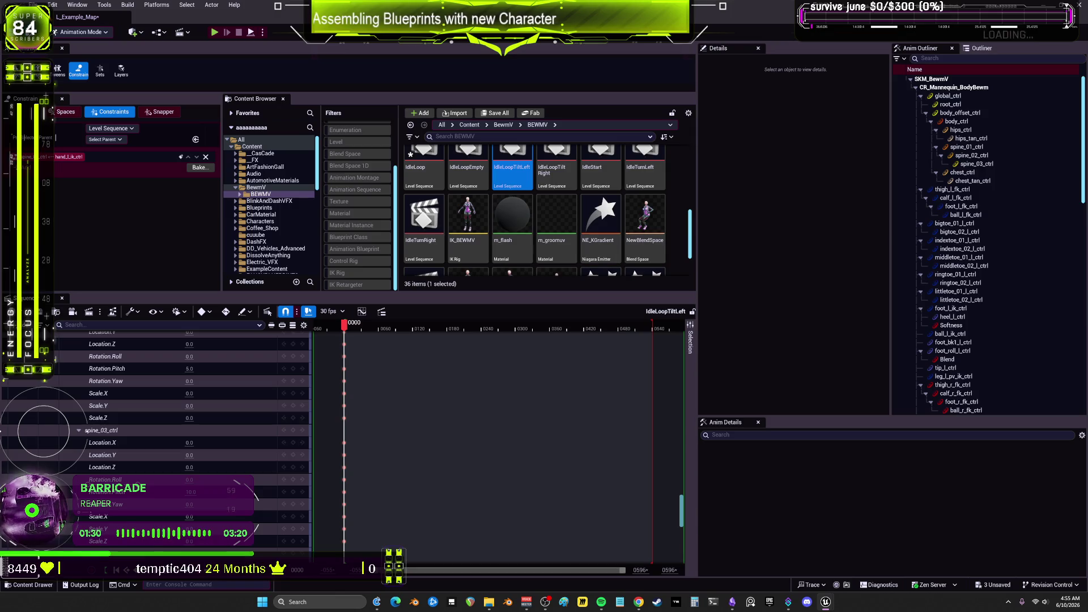
{"action": "key", "text": "alt+Tab"}
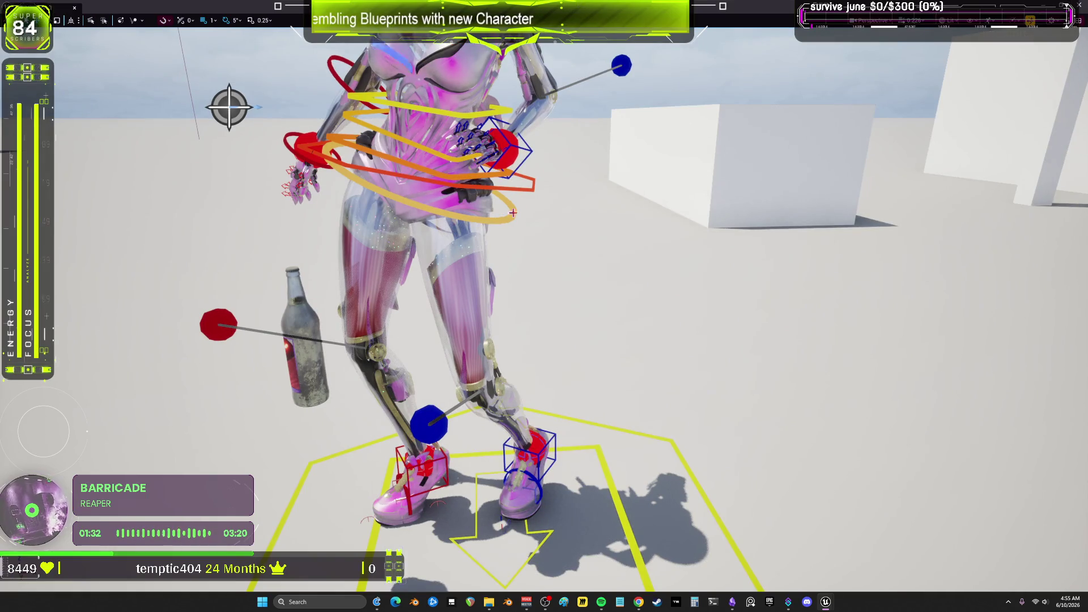
{"action": "key", "text": "alt+Tab"}
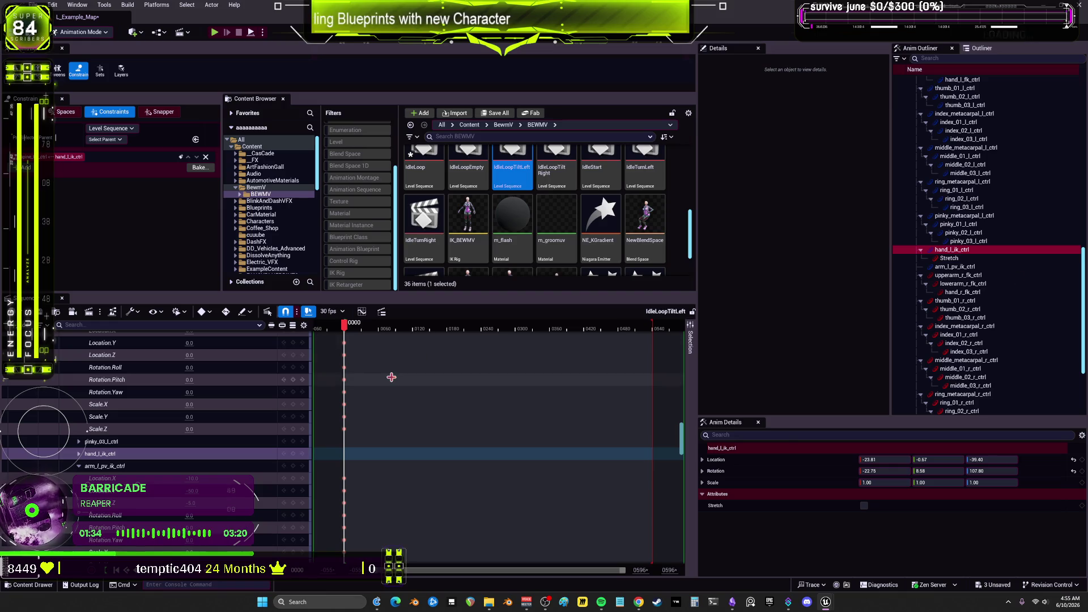
Expand and select the hand_l_ik_ctrl control to inspect its channels
{"action": "left_click", "coordinate": [79, 456]}
{"action": "left_click", "coordinate": [78, 454]}
{"action": "scroll", "coordinate": [142, 465], "scroll_direction": "down", "scroll_amount": 2}
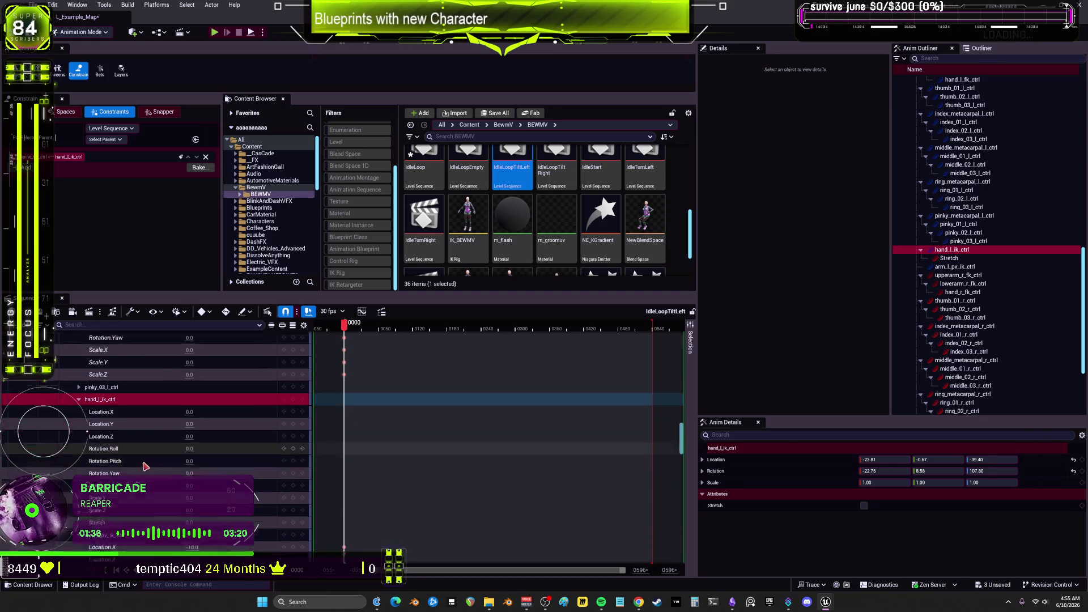
{"action": "scroll", "coordinate": [144, 466], "scroll_direction": "up", "scroll_amount": 6}
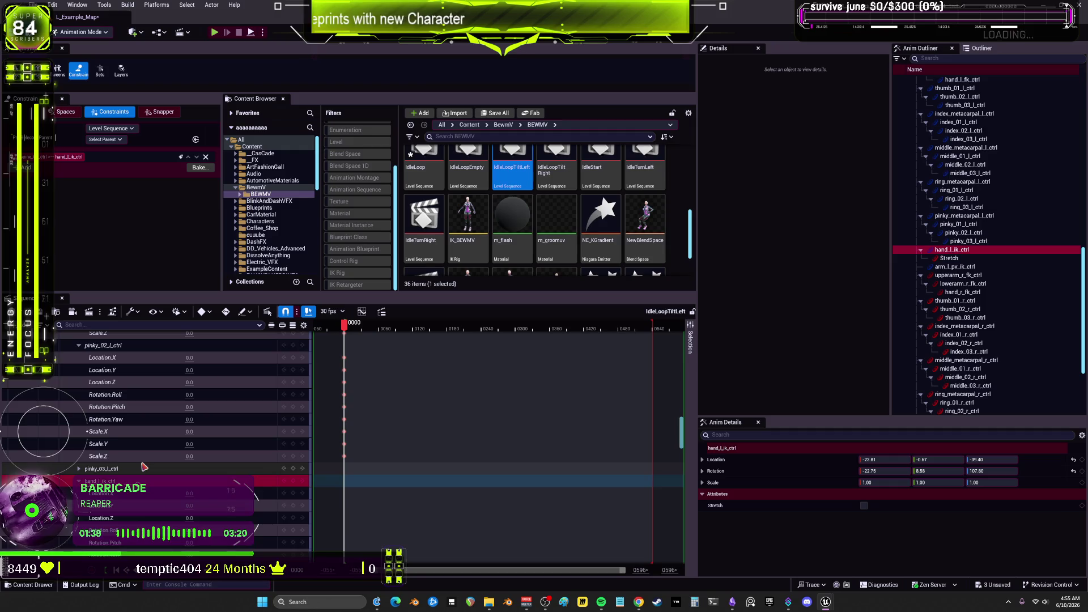
{"action": "scroll", "coordinate": [188, 424], "scroll_direction": "down", "scroll_amount": 10}
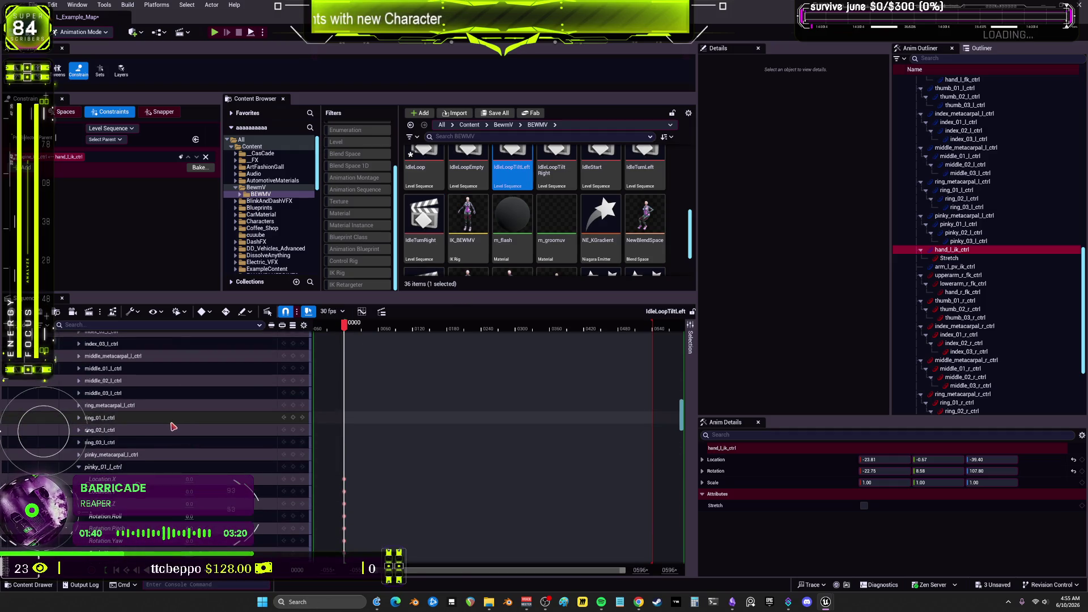
{"action": "scroll", "coordinate": [162, 435], "scroll_direction": "up", "scroll_amount": 15}
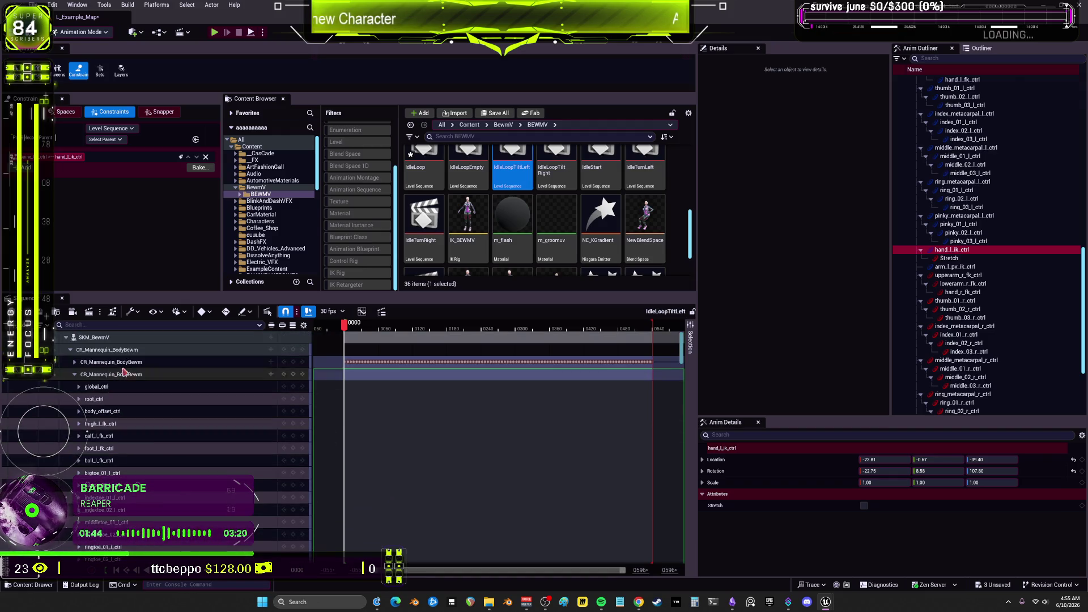
Expand CR_Mannequin_BodyBewm and global_ctrl's transform channels, then open the Shakeey sequence
{"action": "left_click", "coordinate": [75, 361]}
{"action": "left_click", "coordinate": [79, 374]}
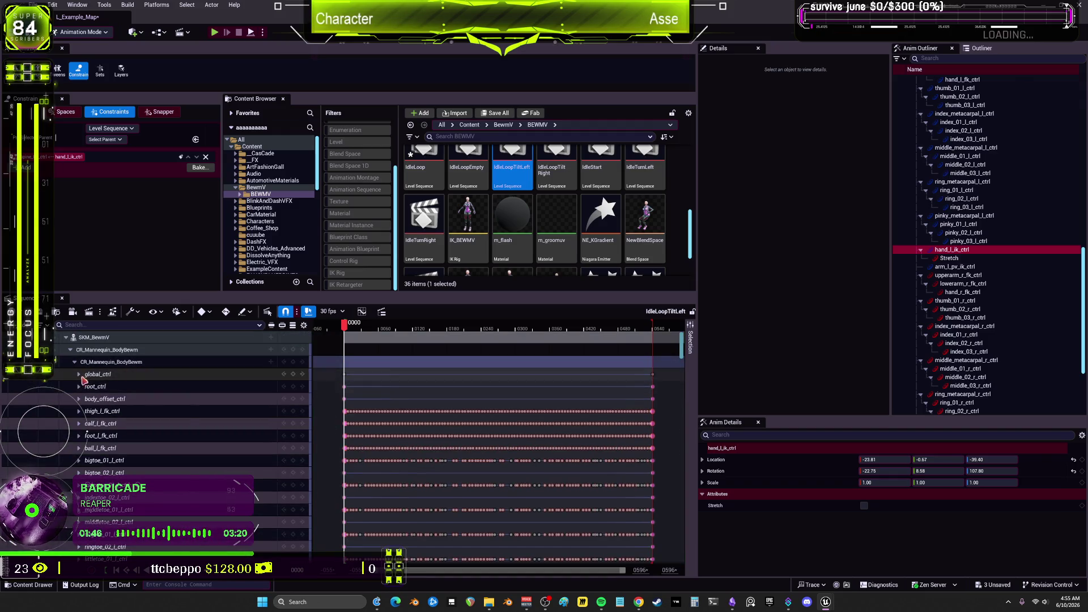
{"action": "scroll", "coordinate": [163, 498], "scroll_direction": "down", "scroll_amount": 1}
{"action": "scroll", "coordinate": [162, 499], "scroll_direction": "up", "scroll_amount": 1}
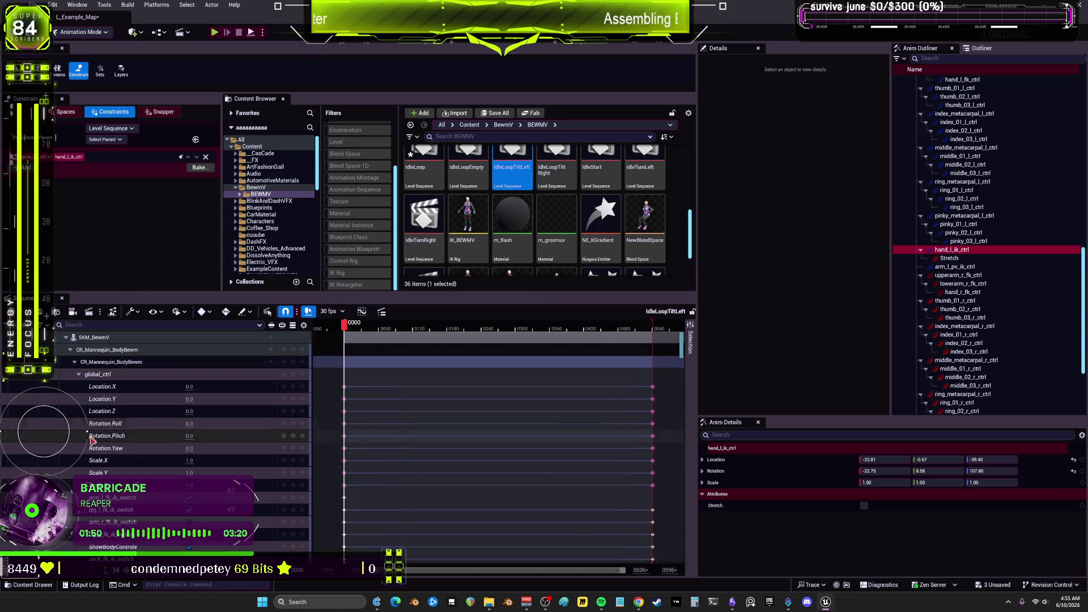
{"action": "scroll", "coordinate": [545, 211], "scroll_direction": "down", "scroll_amount": 1}
{"action": "left_click", "coordinate": [421, 232]}
{"action": "double_click", "coordinate": [421, 232]}
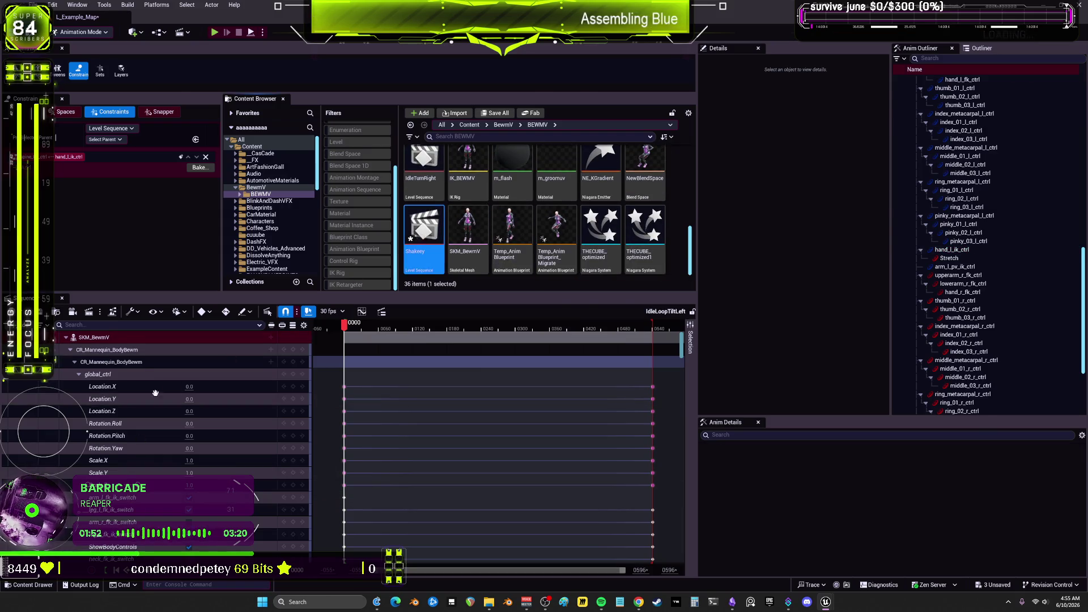
Expand global_ctrl in Shakeey and turn on the arm_l_fk_ik_switch
{"action": "left_click", "coordinate": [79, 399]}
{"action": "scroll", "coordinate": [87, 430], "scroll_direction": "down", "scroll_amount": 2}
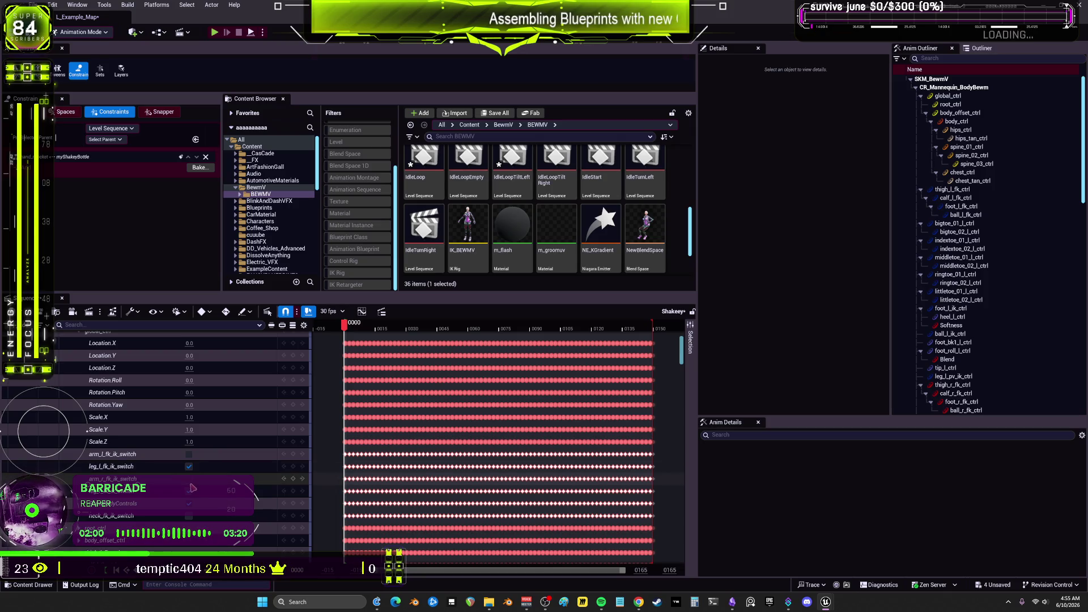
{"action": "left_click", "coordinate": [190, 454]}
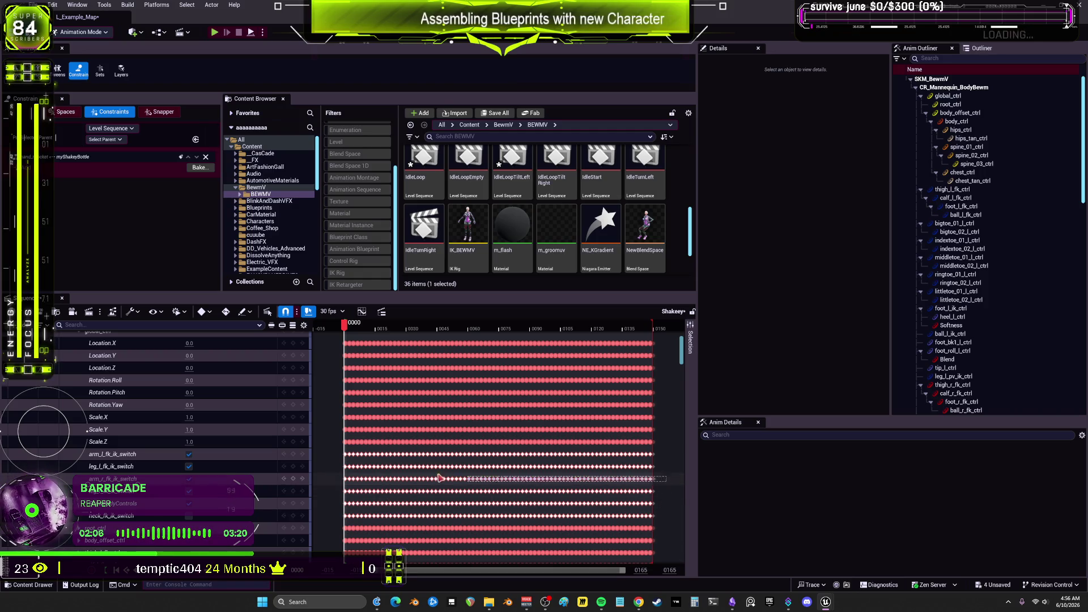
Replace the per-frame keys on arm_l_fk_ik_switch and arm_r_fk_ik_switch with one key at frame 0
{"action": "key", "text": "Delete"}
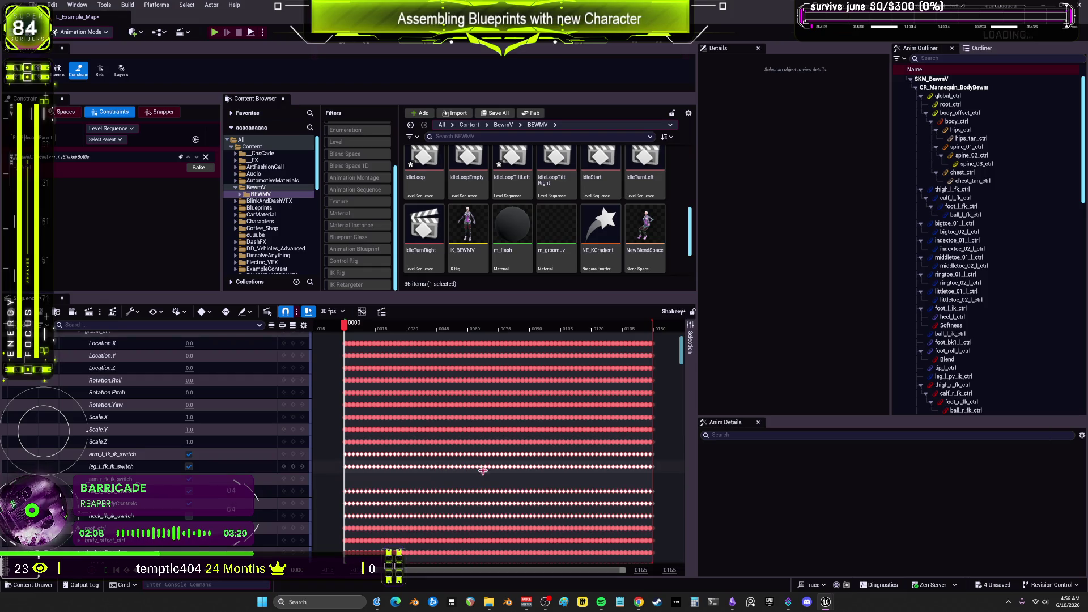
{"action": "mouse_move", "coordinate": [663, 448]}
{"action": "left_mouse_down"}
{"action": "mouse_move", "coordinate": [347, 460]}
{"action": "mouse_move", "coordinate": [318, 452]}
{"action": "left_mouse_up"}
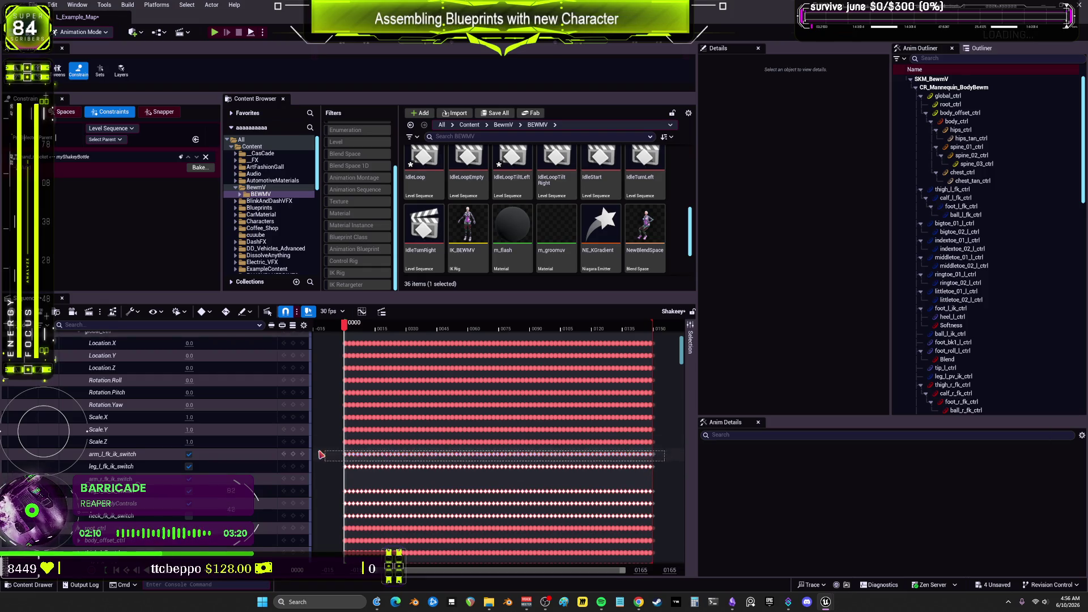
{"action": "key", "text": "Delete"}
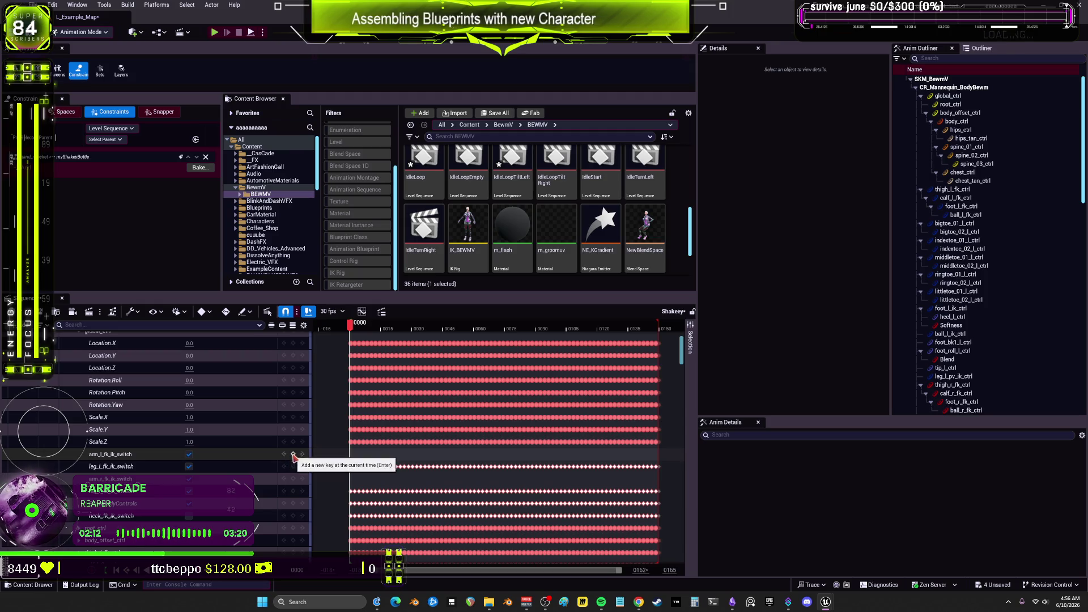
{"action": "left_click", "coordinate": [293, 454]}
{"action": "left_click", "coordinate": [293, 478]}
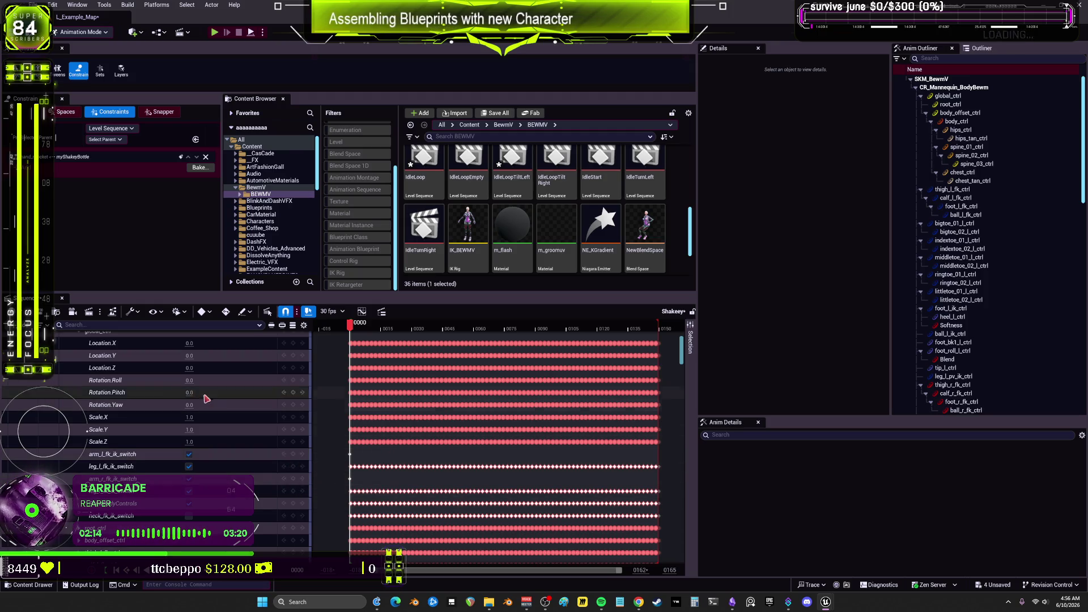
{"action": "scroll", "coordinate": [145, 409], "scroll_direction": "up", "scroll_amount": 3}
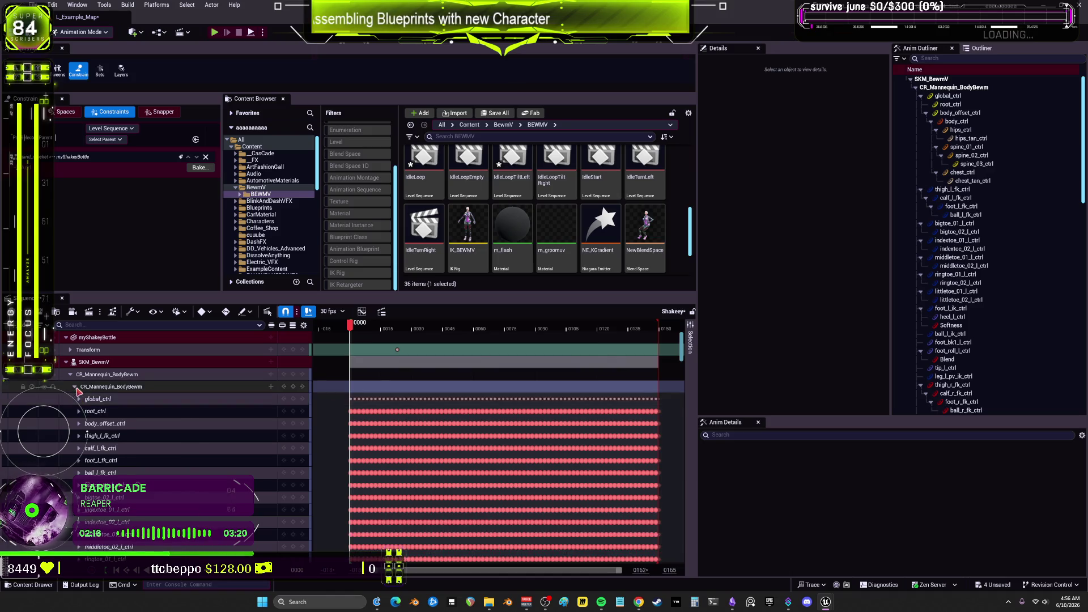
{"action": "left_click", "coordinate": [76, 387]}
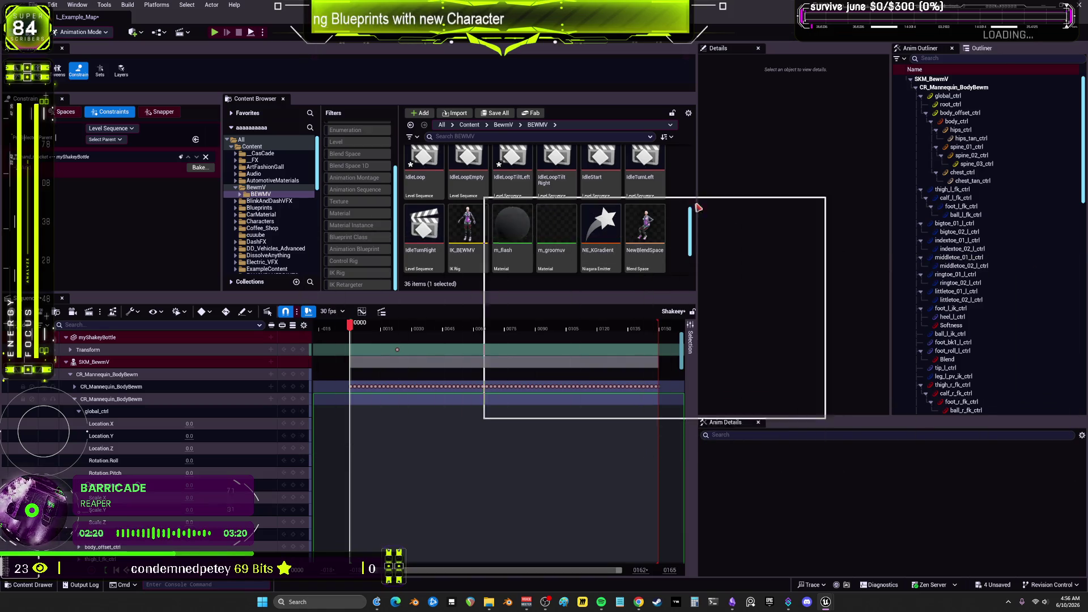
Frame the bottle, drag hand_r_ik_ctrl to a new position, then reselect the bottle
{"action": "left_click", "coordinate": [592, 331]}
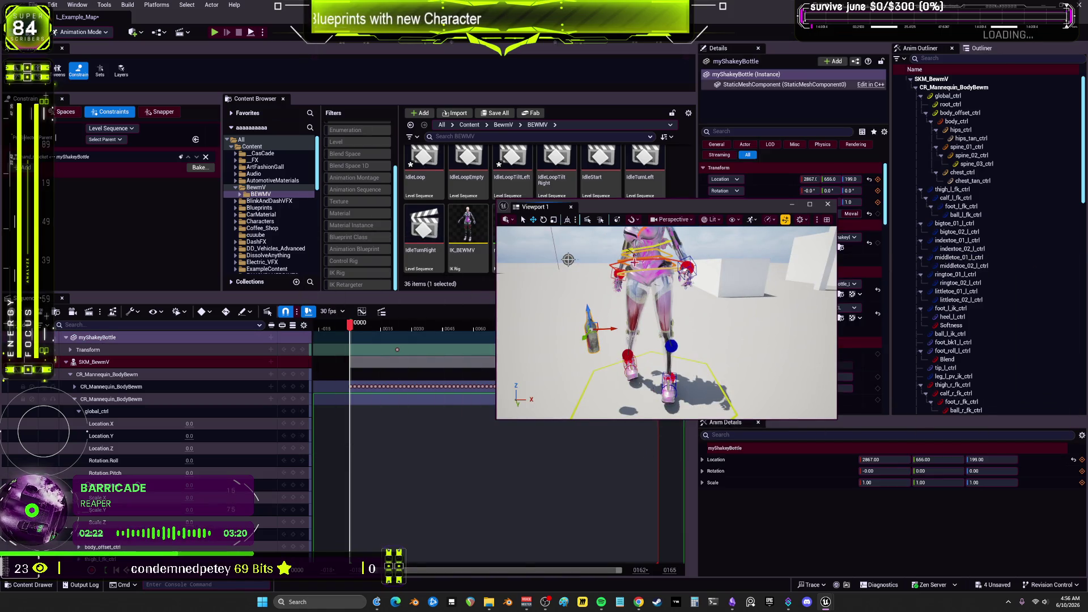
{"action": "key", "text": "w"}
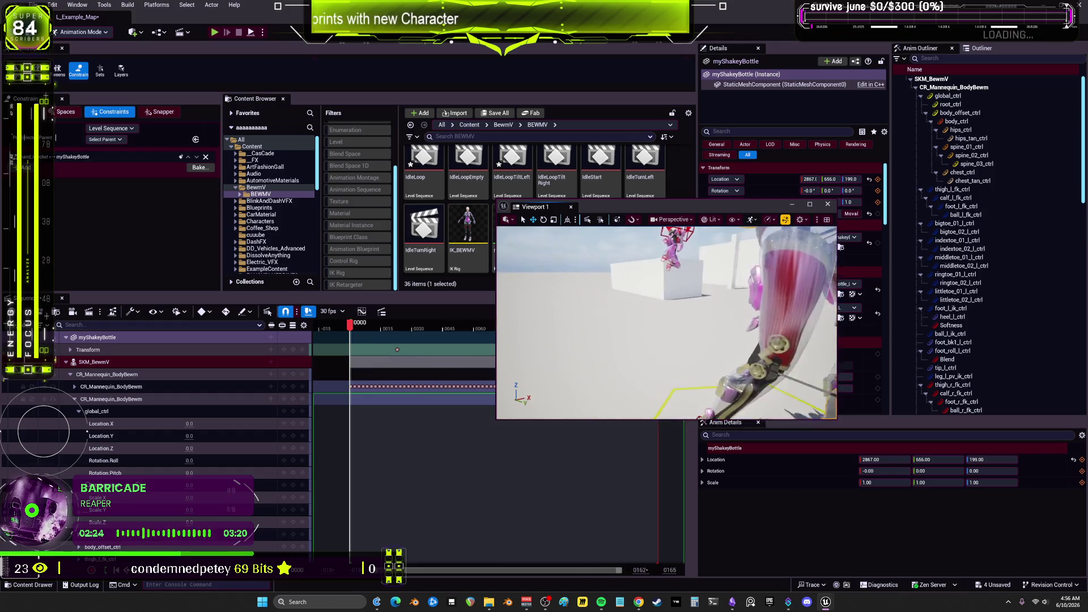
{"action": "left_click", "coordinate": [658, 252]}
{"action": "left_click_drag", "start_coordinate": [664, 262], "coordinate": [747, 339]}
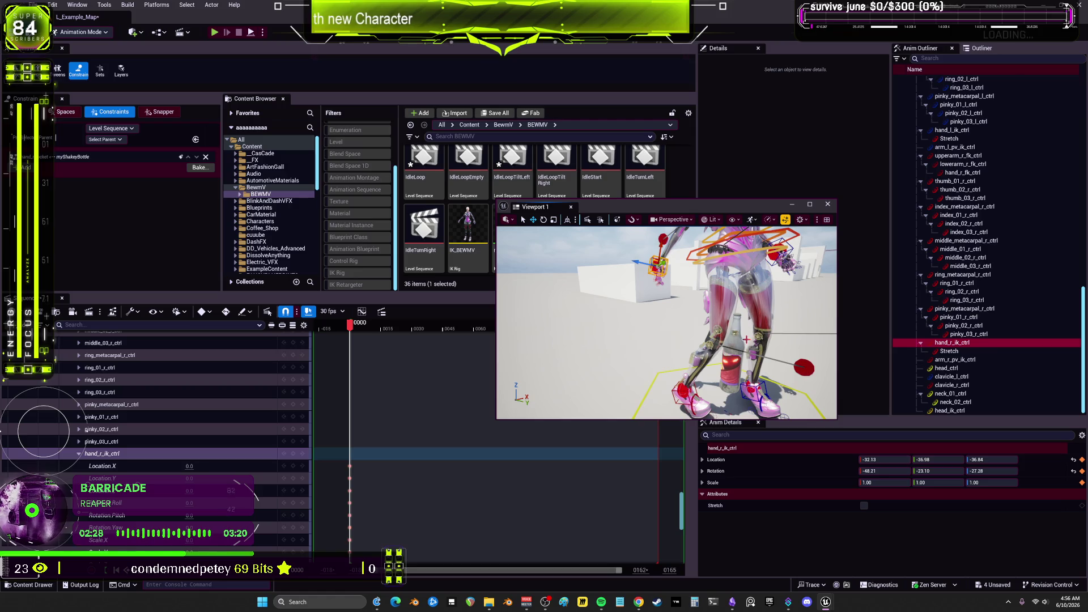
{"action": "left_click", "coordinate": [737, 343]}
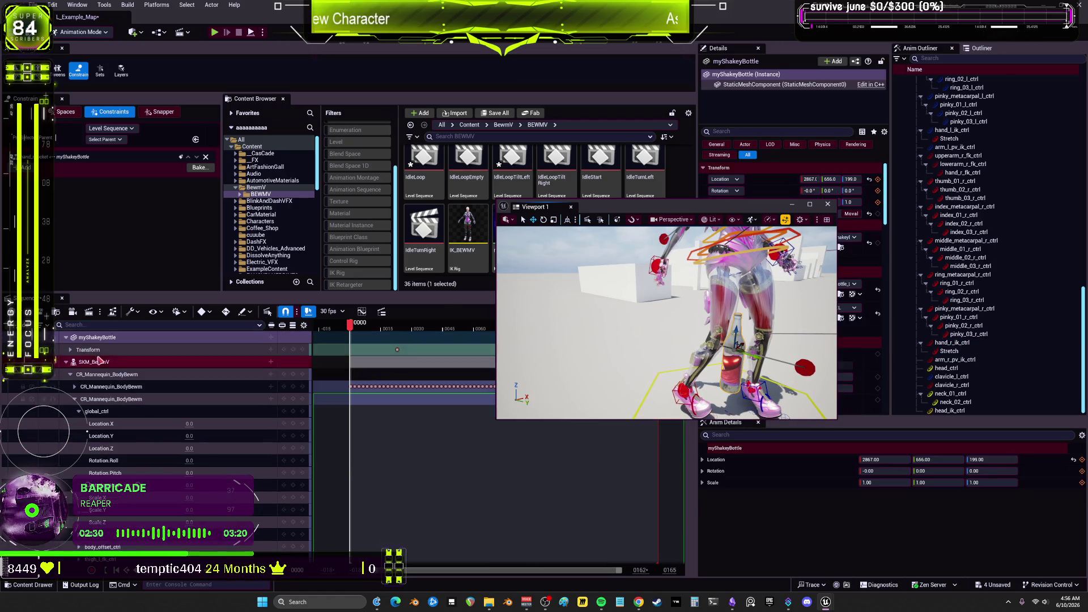
Set the constraint scope to Current and bring up the bottle's Snapper options
{"action": "left_click", "coordinate": [124, 140]}
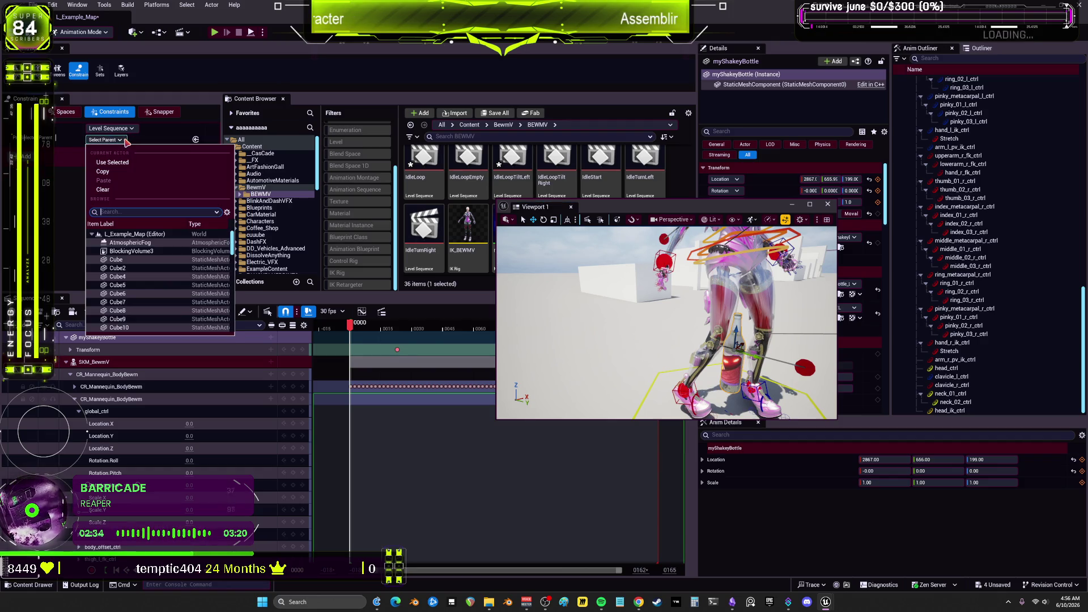
{"action": "left_click", "coordinate": [110, 129]}
{"action": "left_click", "coordinate": [111, 164]}
{"action": "left_click", "coordinate": [116, 141]}
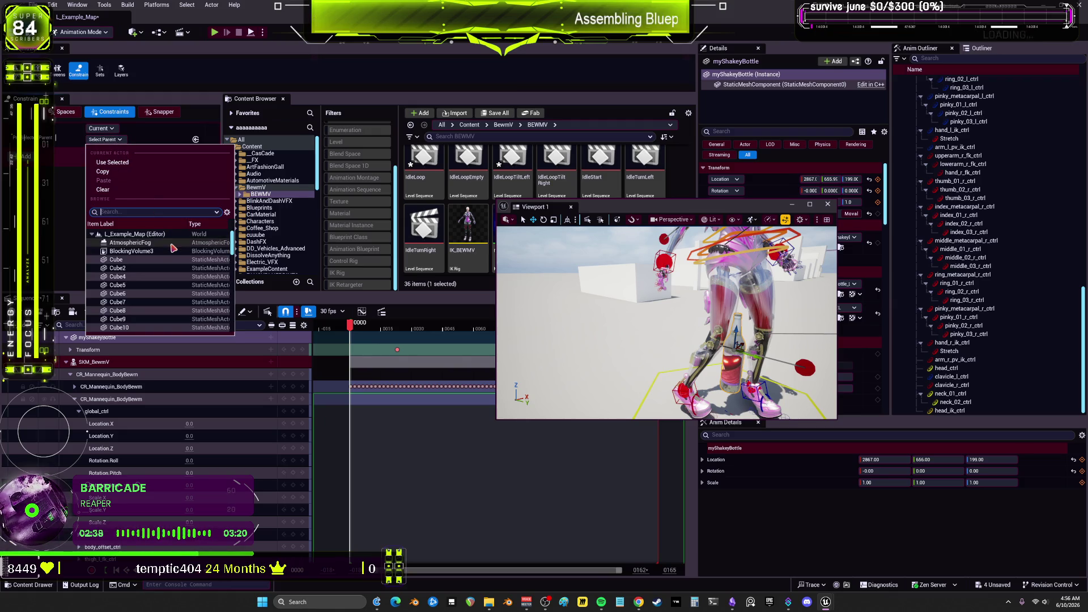
{"action": "left_click", "coordinate": [51, 207]}
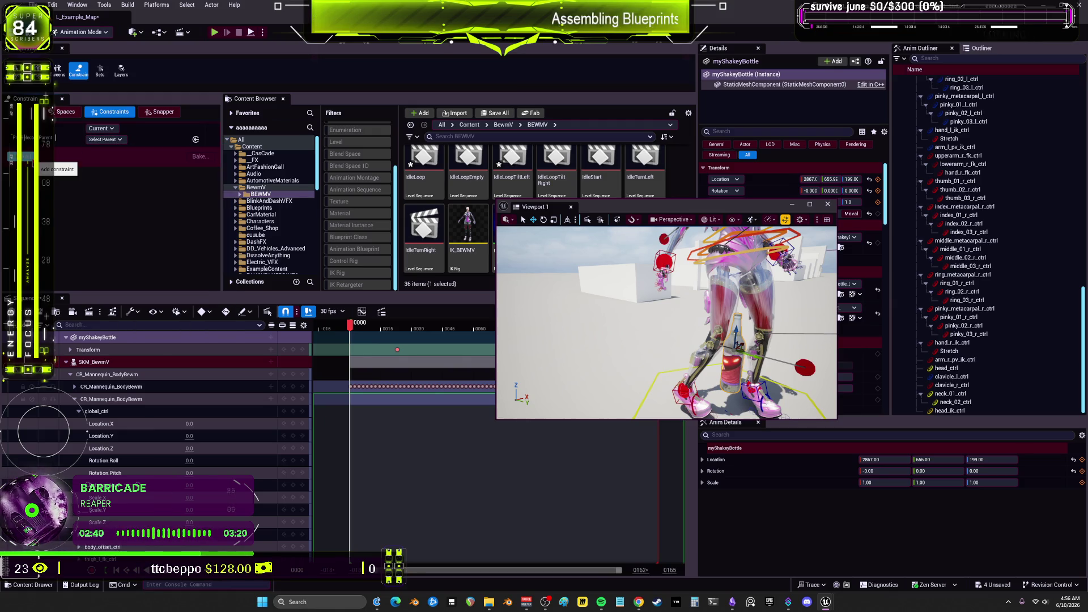
{"action": "left_click", "coordinate": [160, 113]}
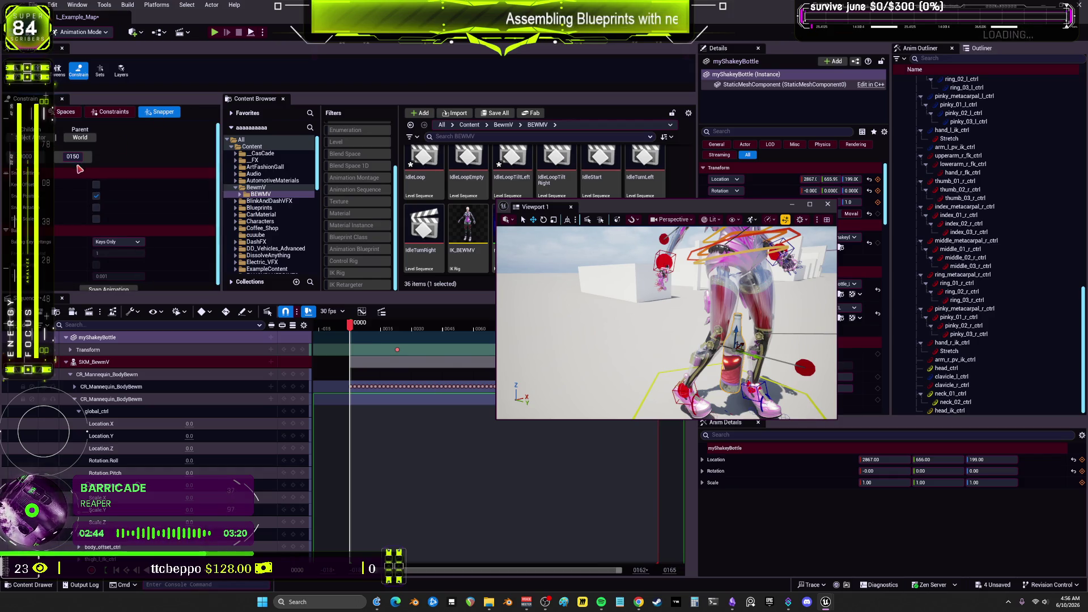
{"action": "scroll", "coordinate": [130, 201], "scroll_direction": "down", "scroll_amount": 1}
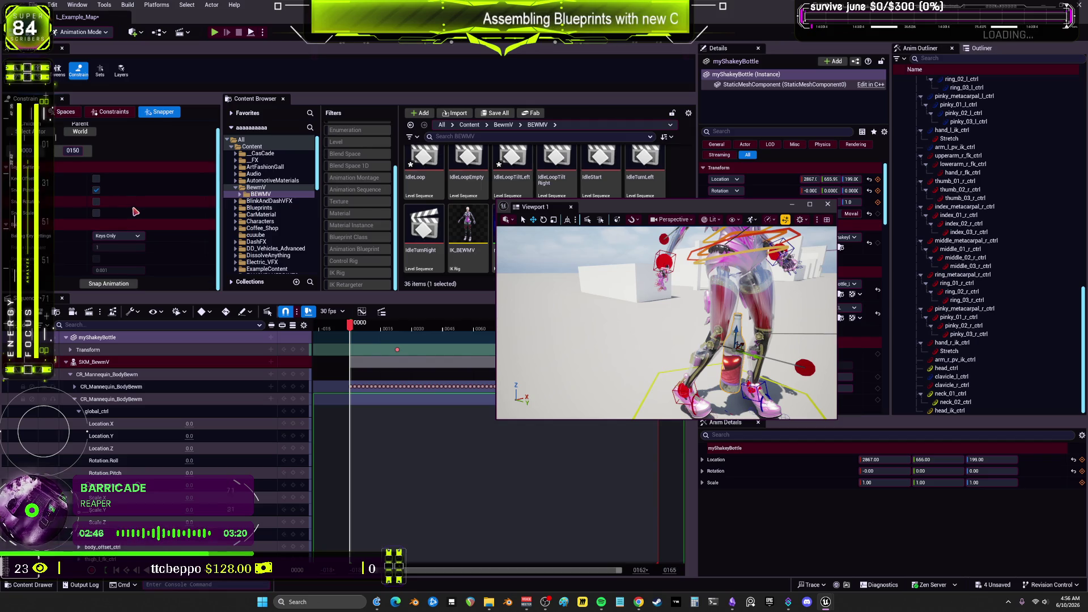